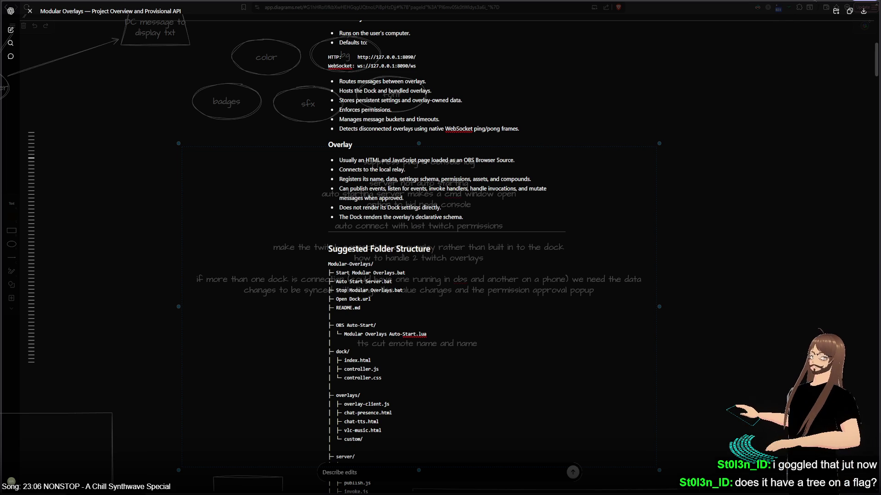
- Close the project overview document and cancel the 'no' address-bar search twice
key(Escape)
key(ctrl+l)
text(no)
key(Escape)
text(no)
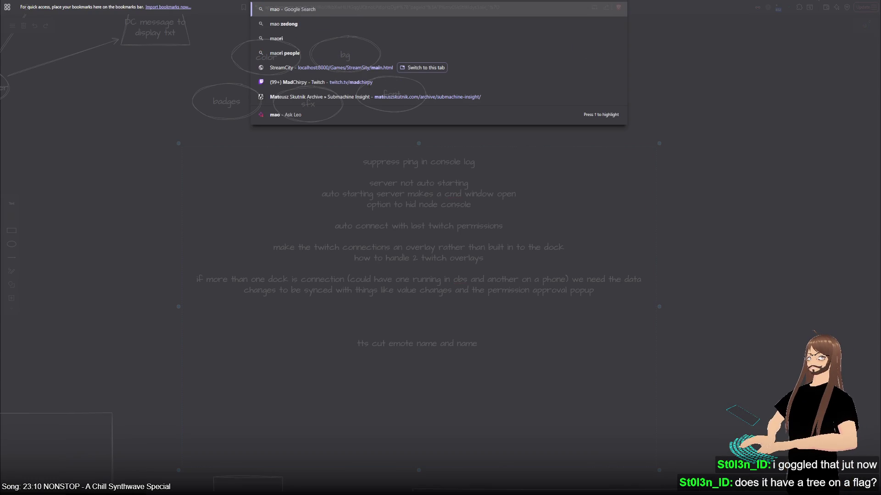
key(Escape)
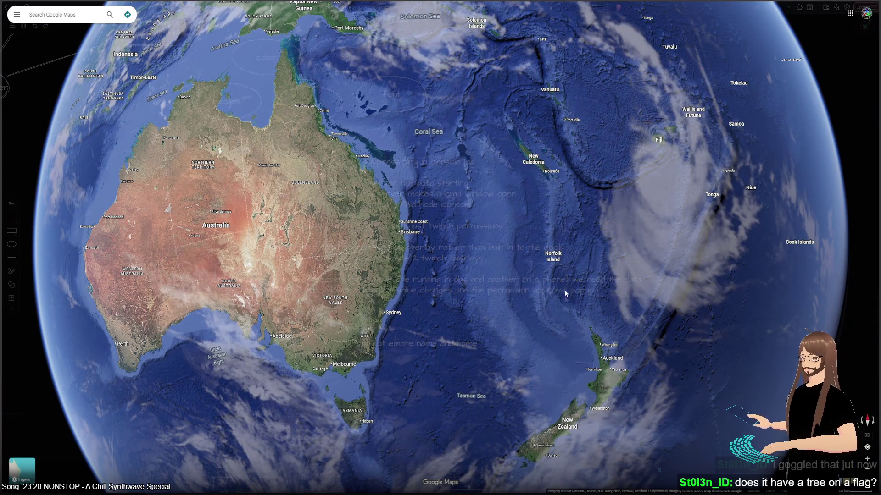
- Fly from the Pacific globe to Norfolk Island and zoom in close
drag(574, 277, 493, 247)
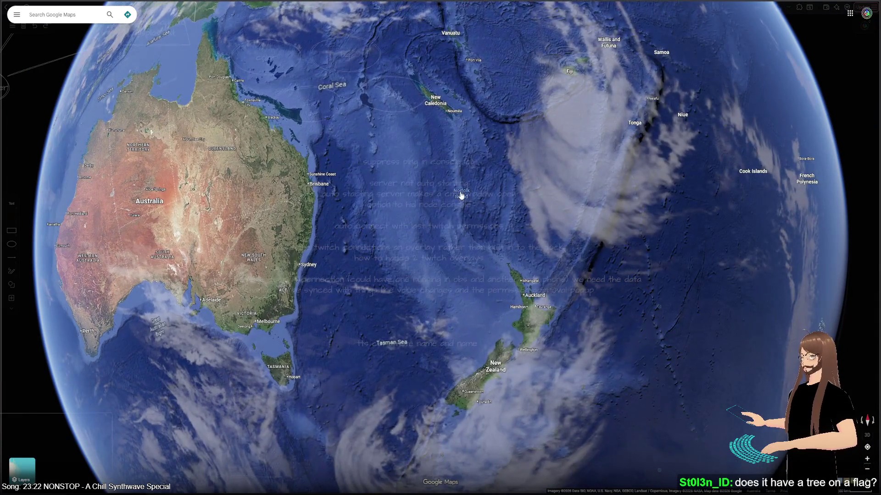
click(460, 194)
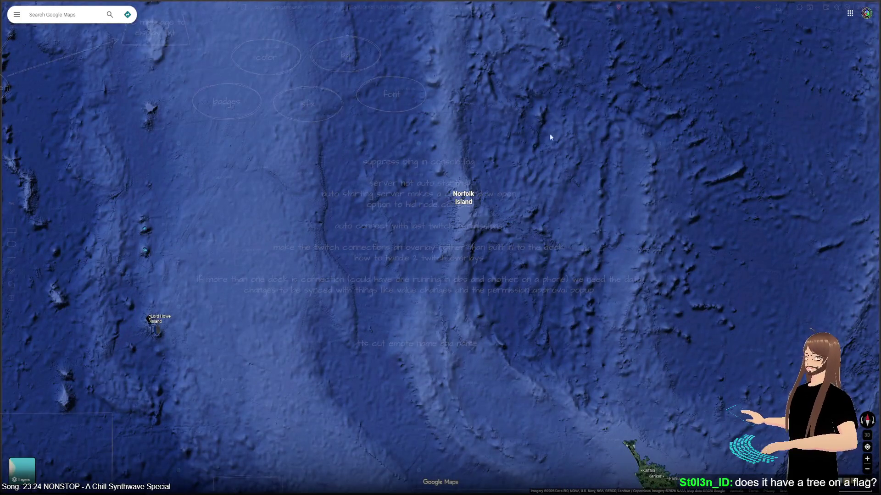
scroll(480, 182, up, 5)
scroll(503, 295, up, 3)
scroll(477, 216, up, 5)
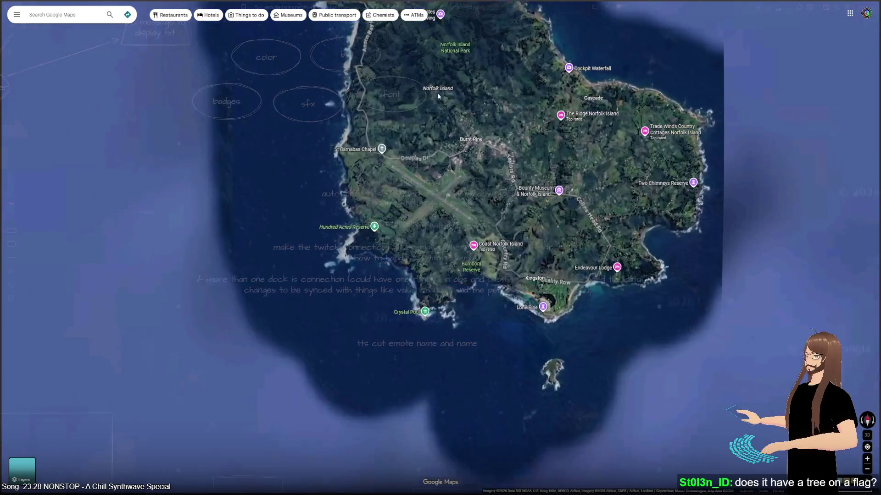
scroll(479, 221, up, 5)
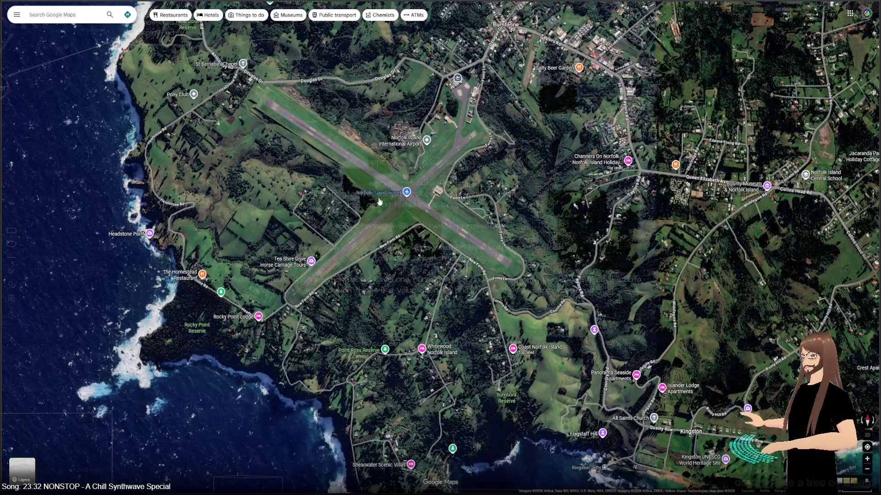
scroll(515, 265, down, 4)
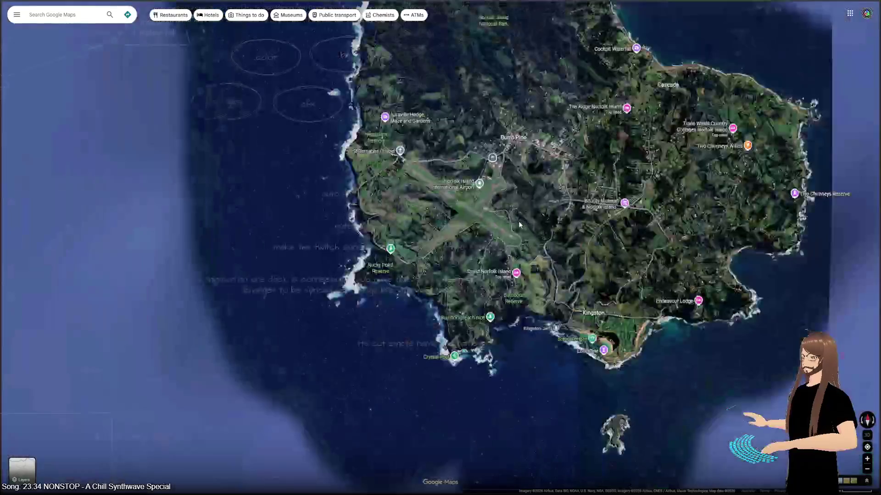
scroll(437, 281, up, 2)
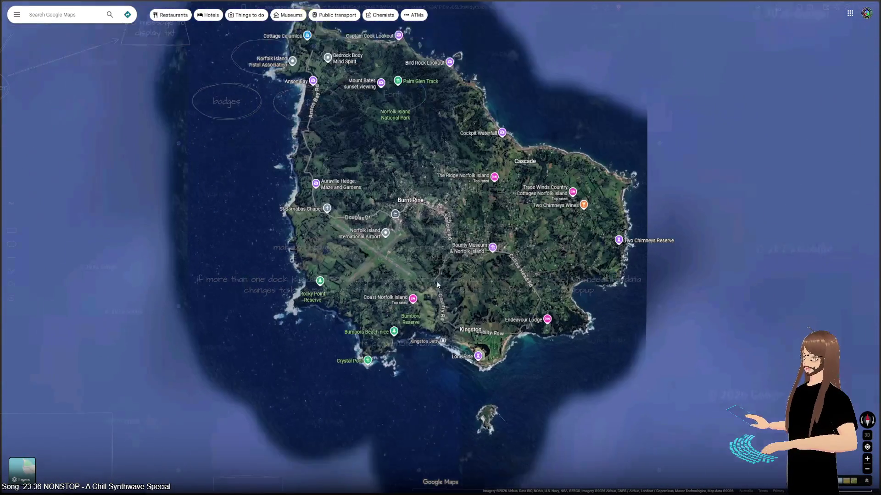
scroll(390, 268, up, 3)
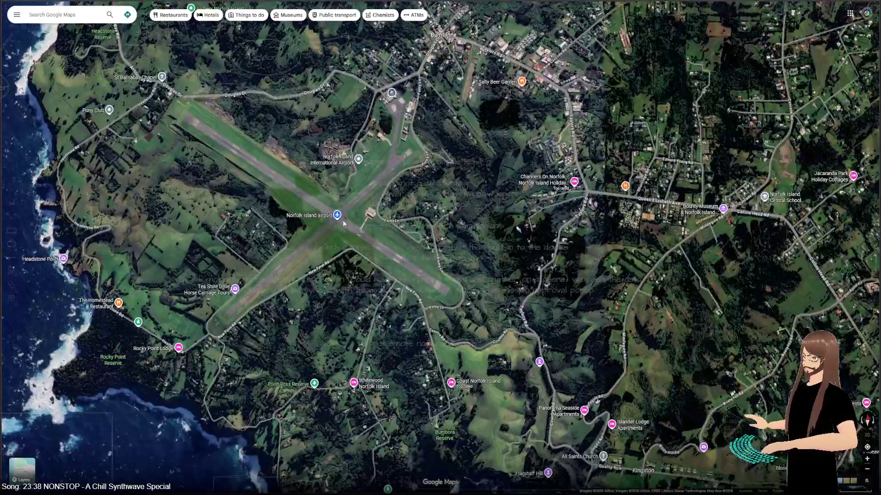
scroll(338, 119, up, 3)
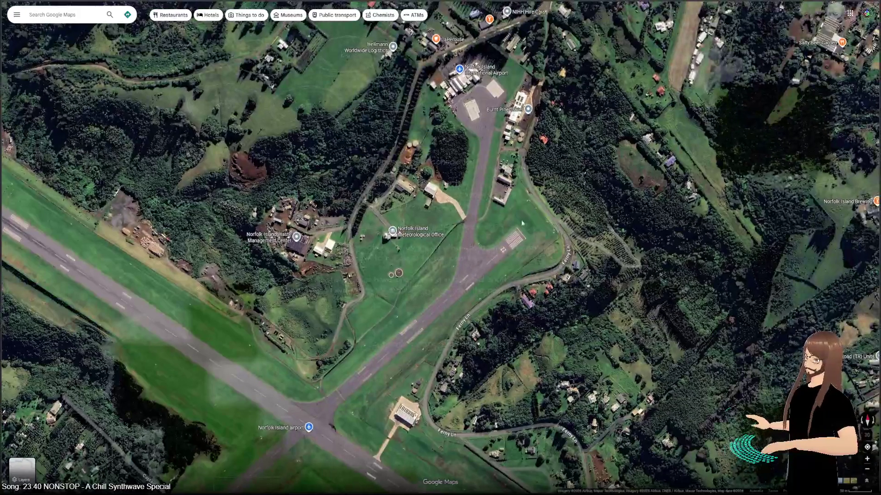
- Pan around the Meteorological Office, Douglas Dr terminal area and the National Park coast
drag(478, 295, 477, 234)
scroll(478, 235, down, 2)
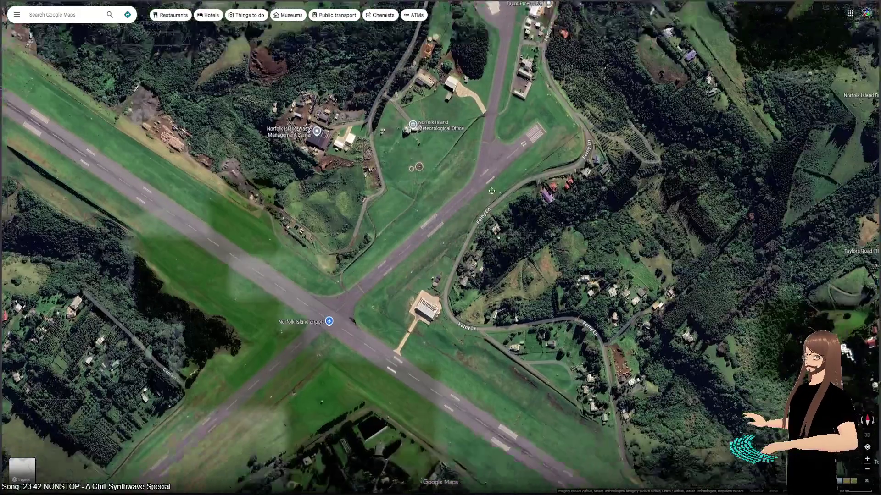
scroll(462, 255, up, 2)
drag(461, 255, 422, 339)
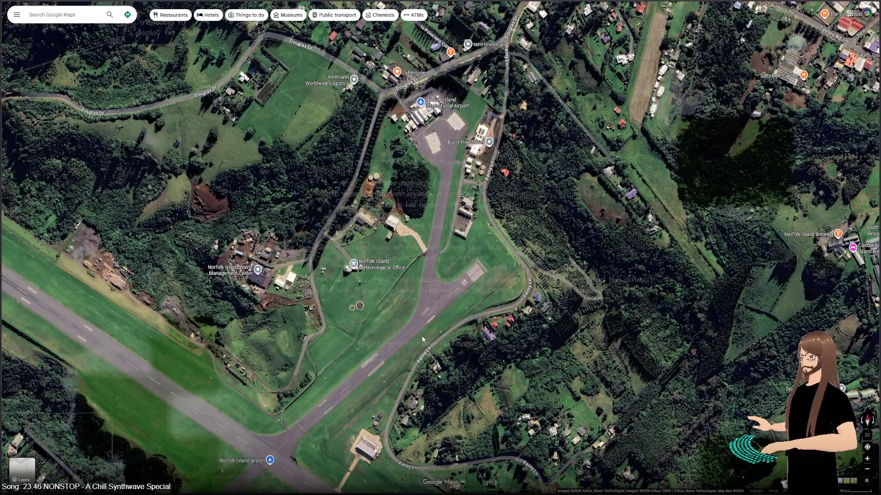
scroll(422, 336, down, 4)
drag(344, 138, 314, 313)
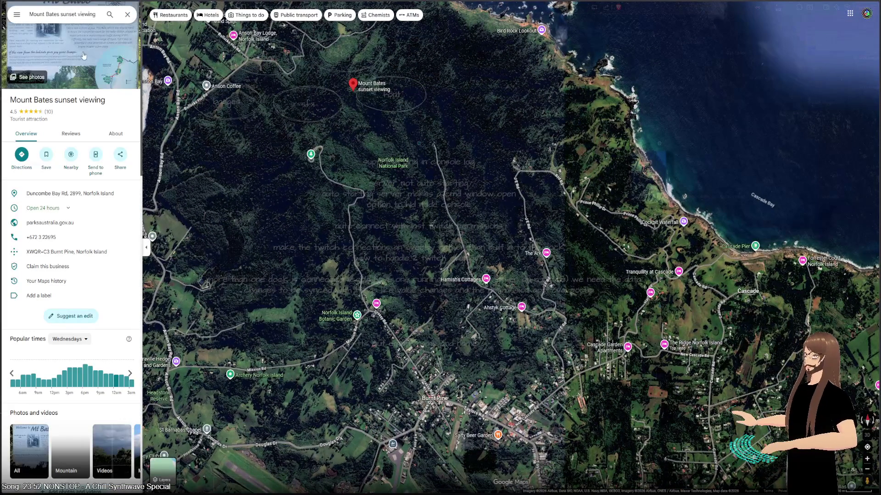
- Open the Mount Bates gallery, view the sea-view photo, and browse the thumbnails
click(70, 61)
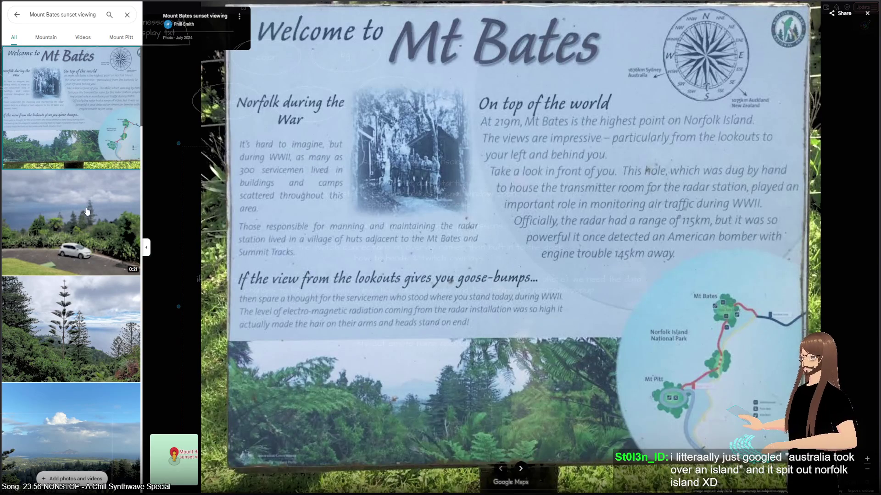
scroll(71, 252, down, 5)
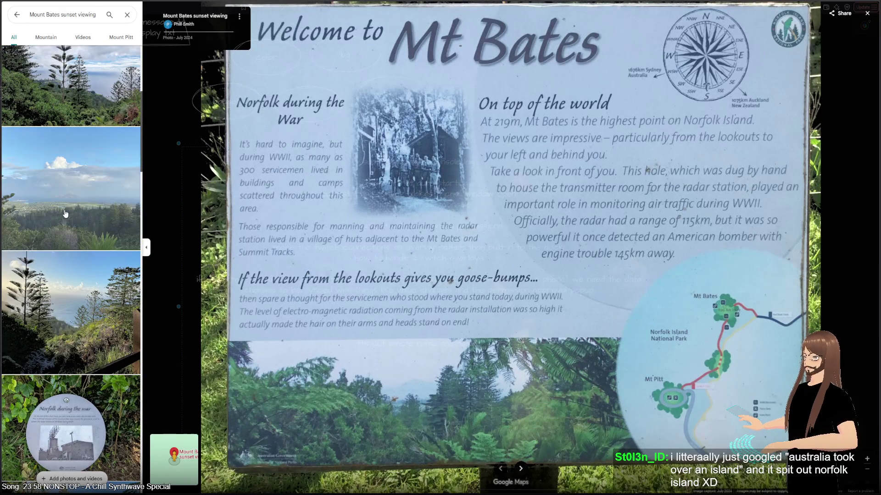
click(65, 215)
scroll(69, 237, down, 10)
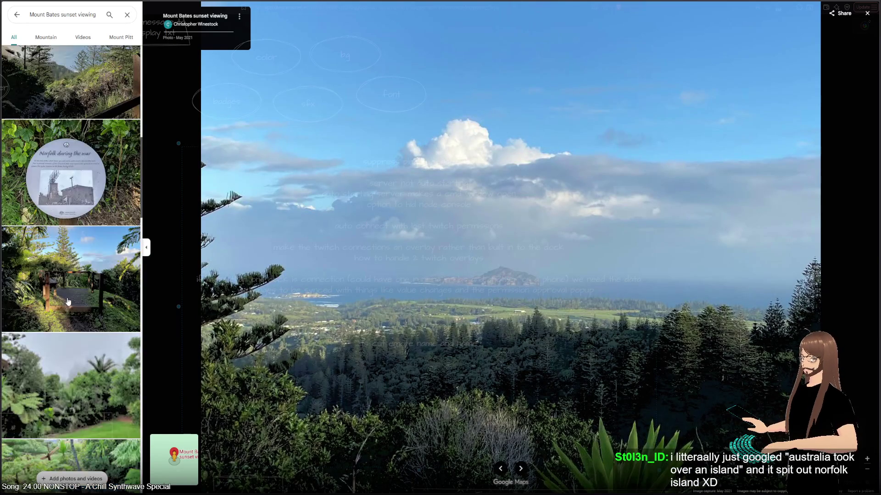
scroll(68, 302, down, 5)
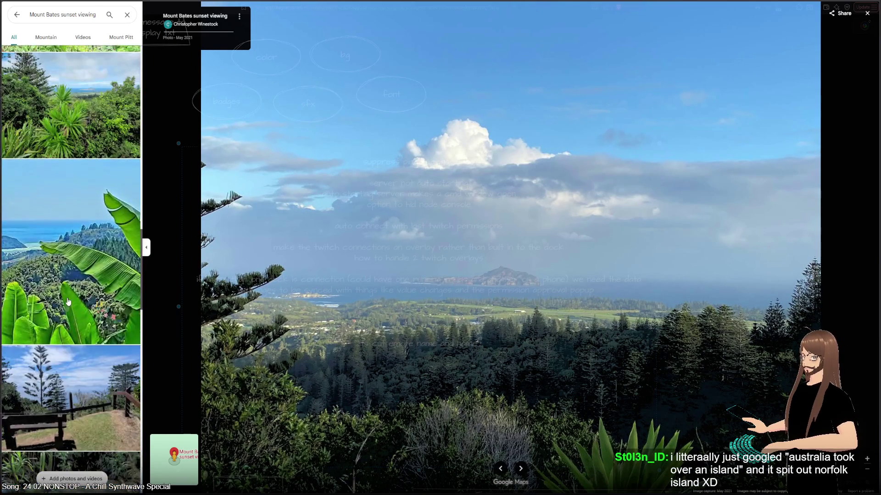
scroll(68, 301, down, 5)
scroll(68, 302, down, 10)
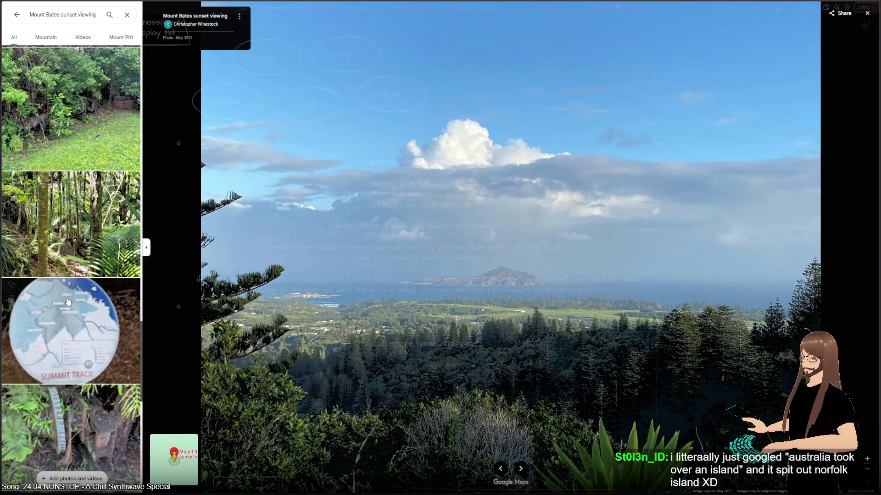
scroll(68, 302, down, 5)
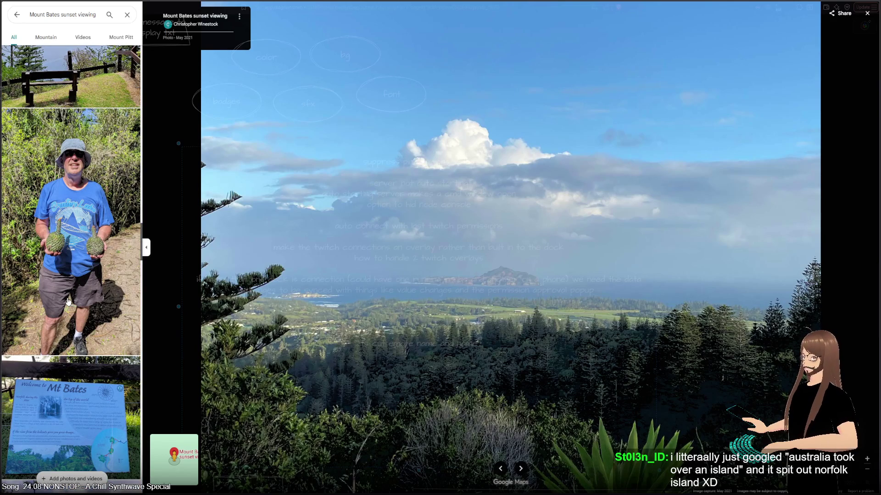
scroll(68, 302, down, 10)
scroll(68, 305, down, 10)
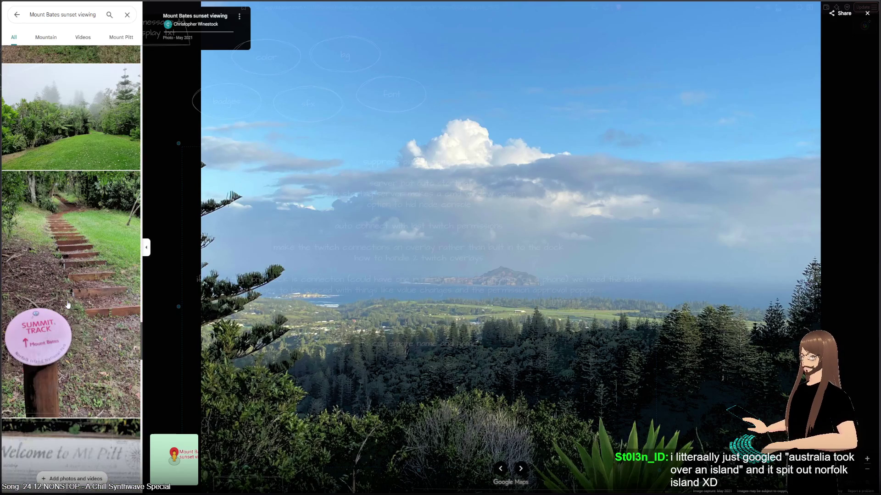
mouse_move(172, 456)
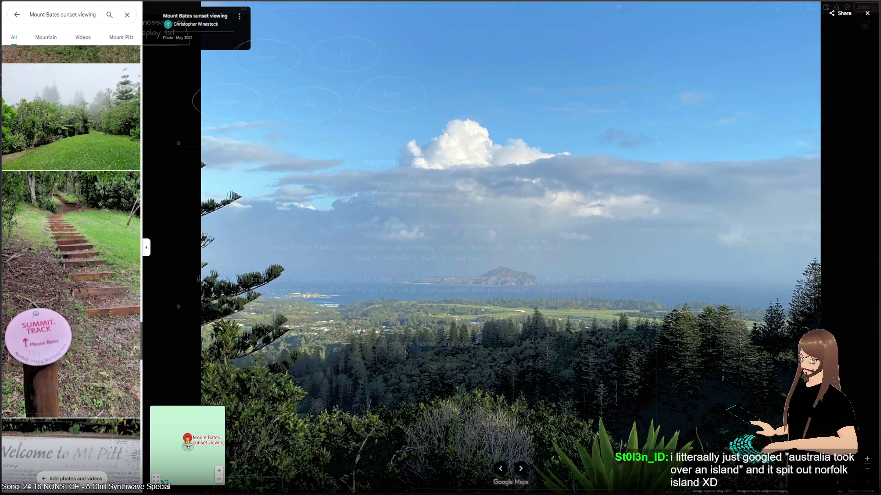
drag(189, 447, 183, 439)
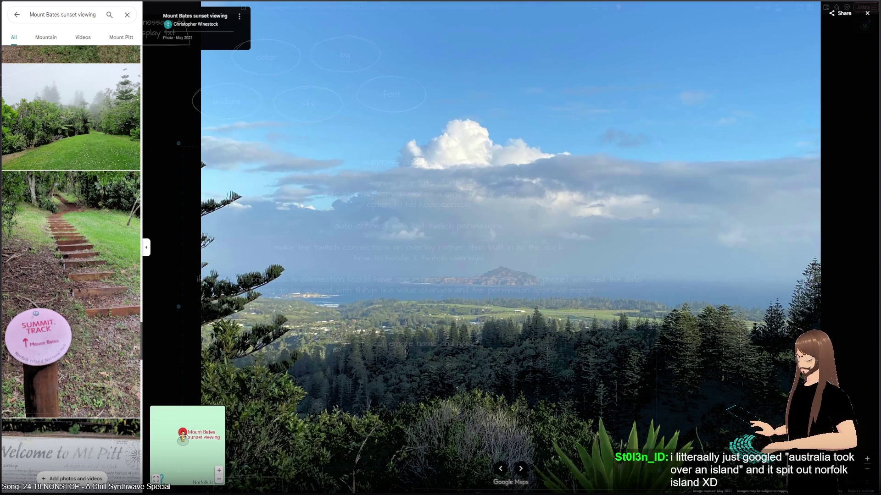
- Step forward past the Norfolk during the war sign to the fern photo
click(519, 468)
click(519, 468)
click(519, 468)
click(519, 469)
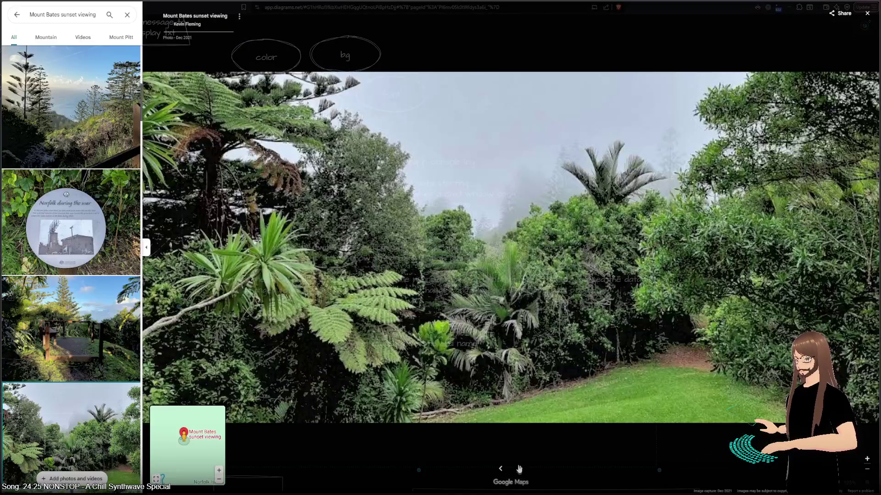
click(519, 468)
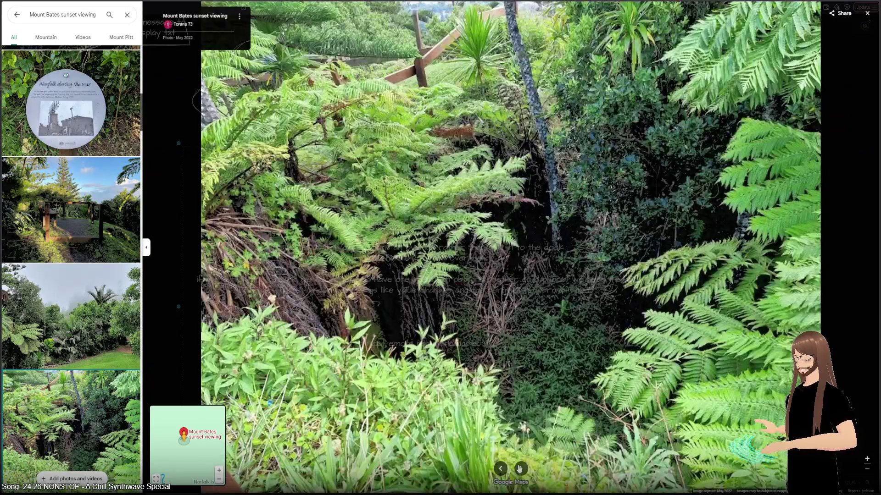
click(519, 468)
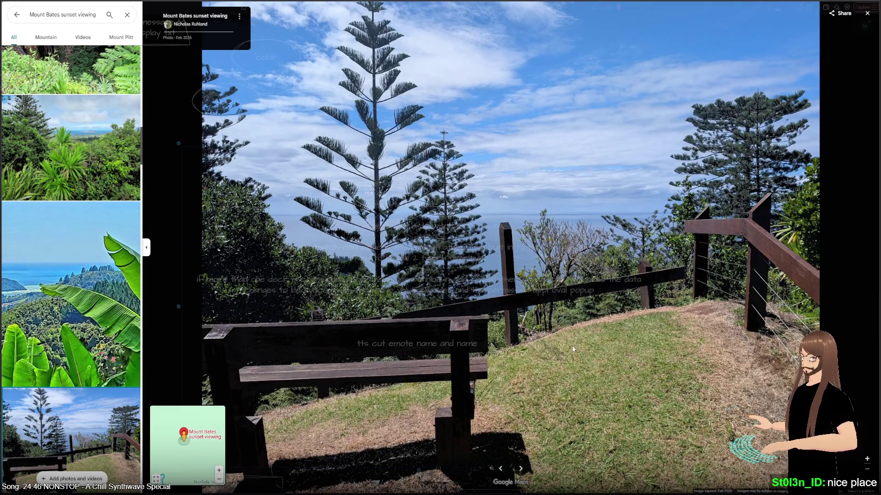
- Page through the garden ruins, forest path, Summit Track sign, rusty gear and lookout photos
click(520, 469)
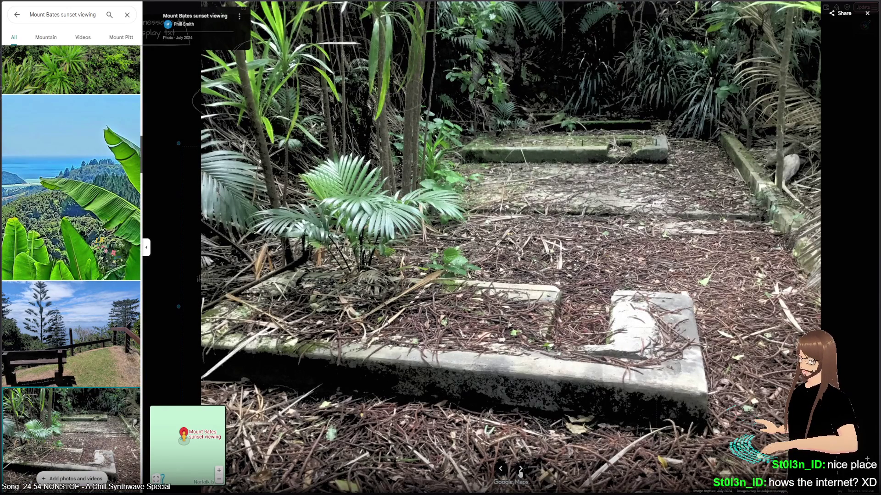
click(520, 470)
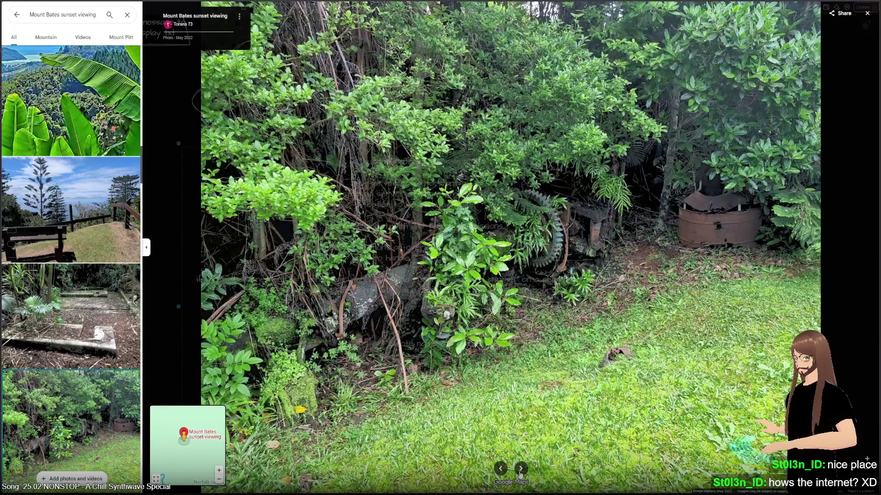
click(525, 472)
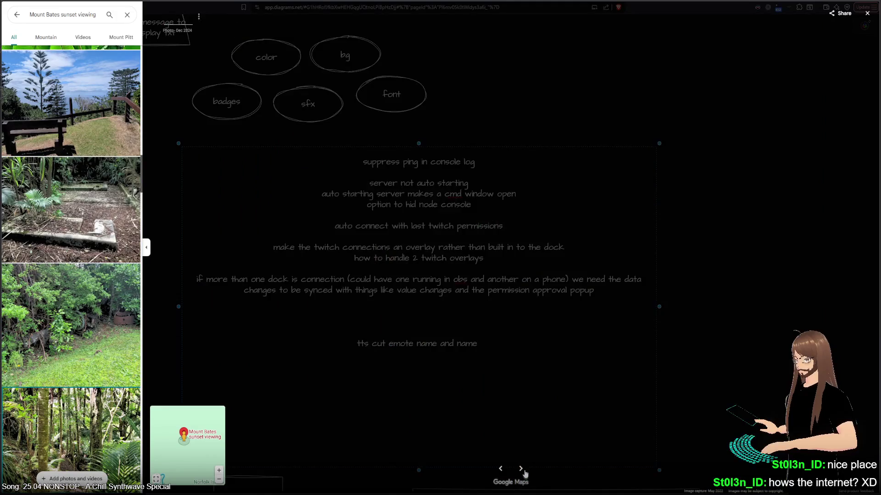
click(524, 473)
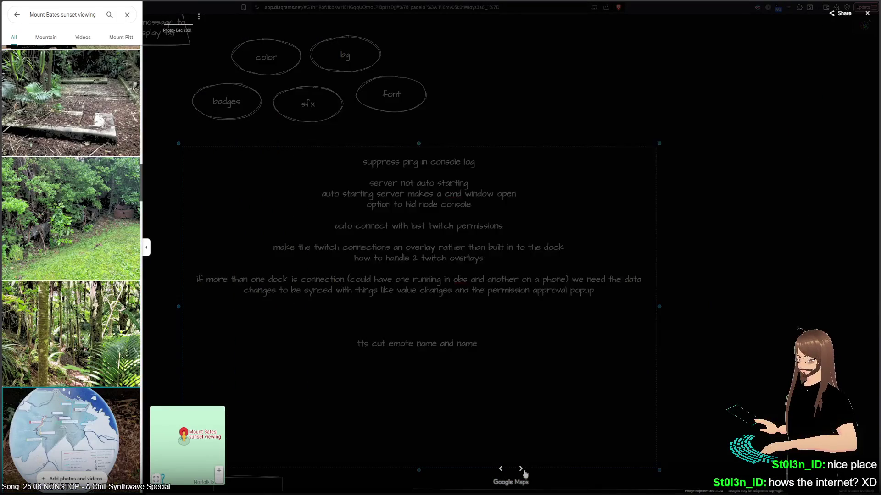
click(525, 472)
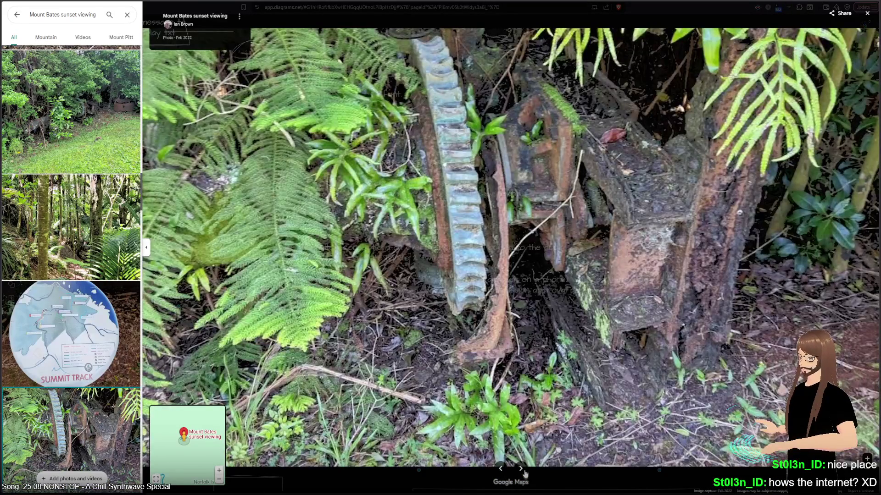
click(524, 473)
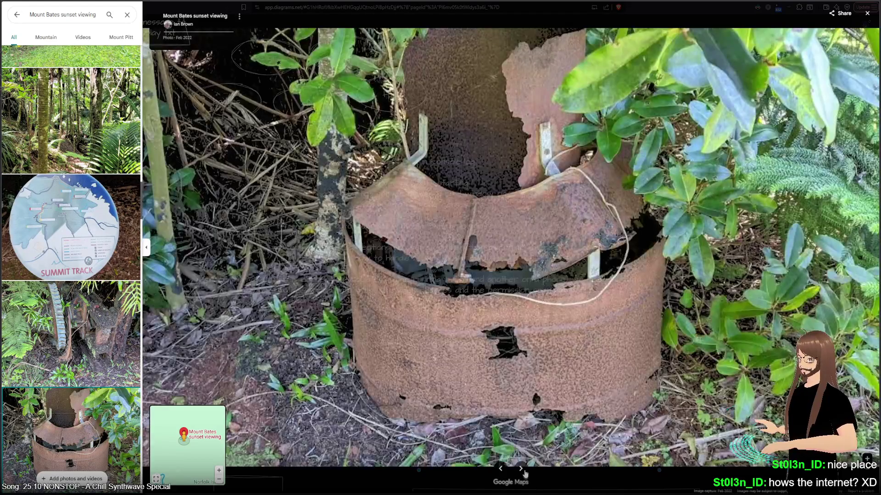
click(521, 469)
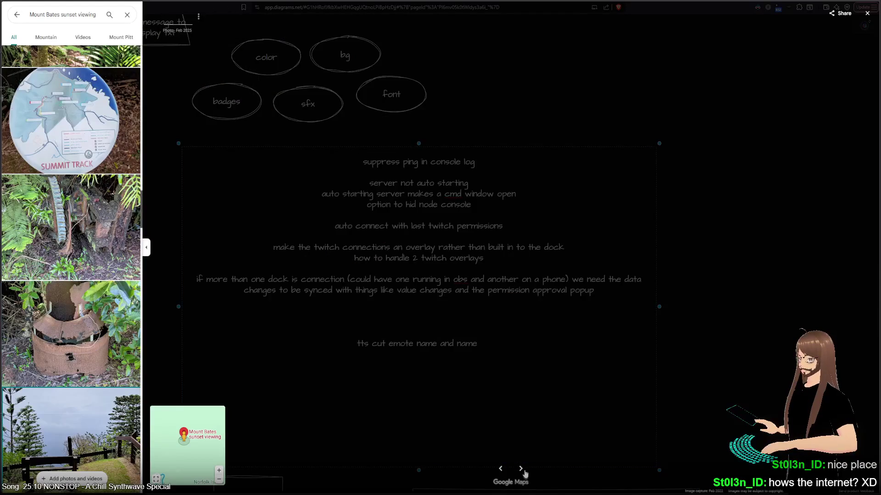
click(521, 468)
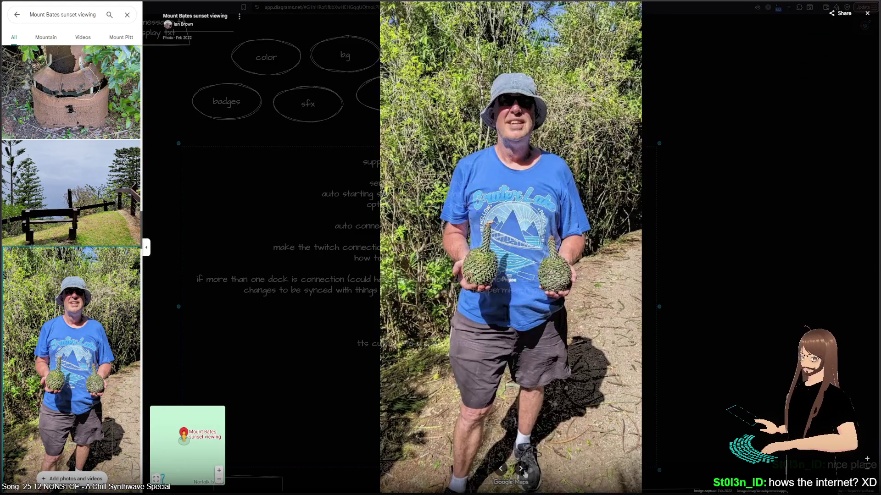
- Continue past the Mt Bates sign, pines and sunset photos to the 'Welcome to Mt Pitt' sign
click(522, 470)
click(523, 470)
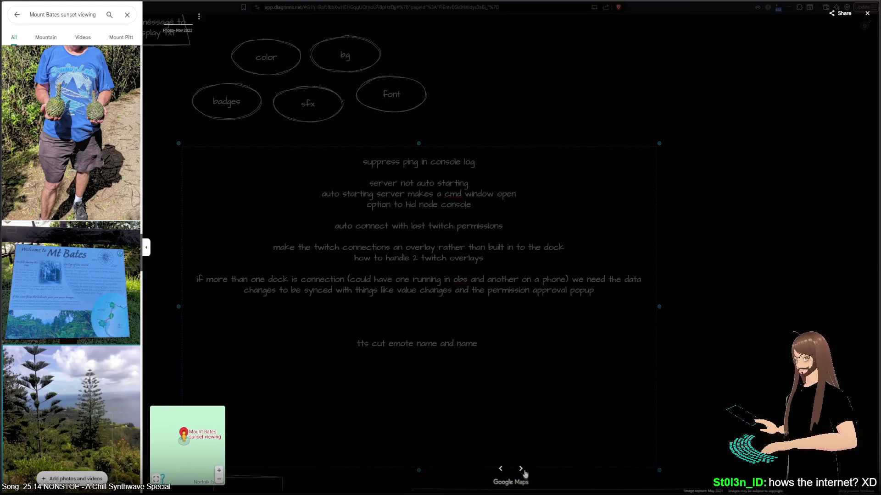
click(522, 470)
click(523, 470)
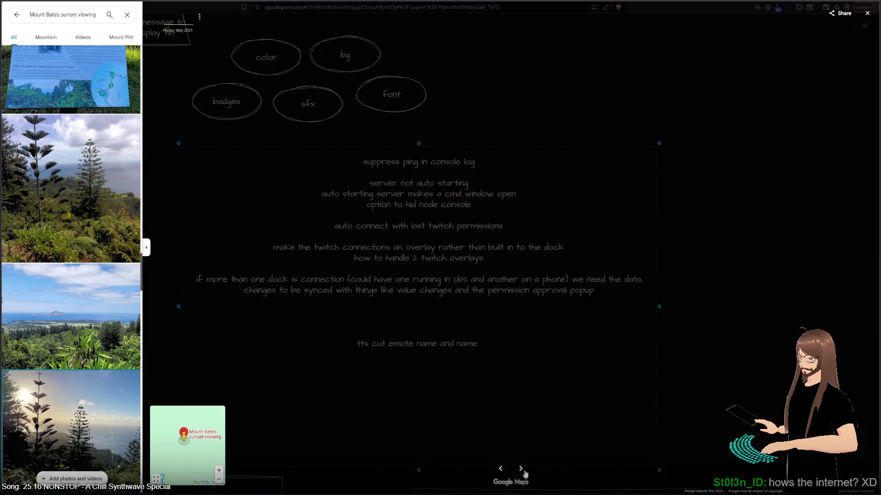
click(522, 469)
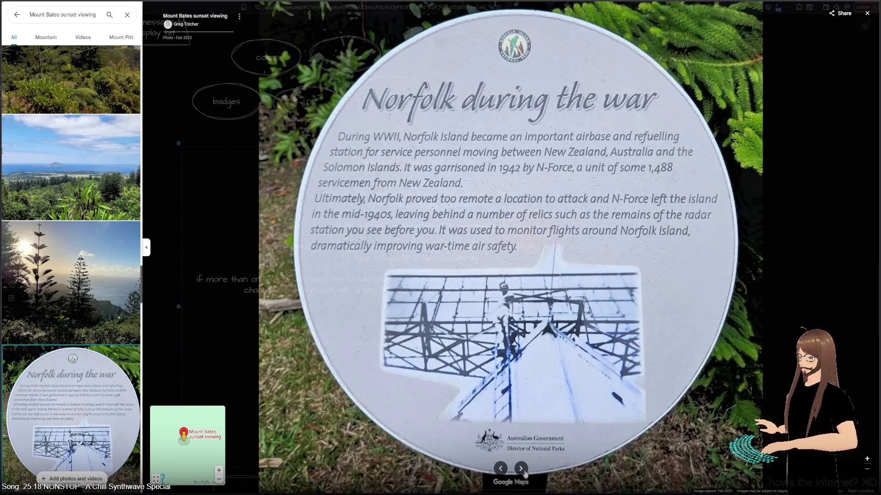
click(521, 469)
click(521, 469)
click(522, 469)
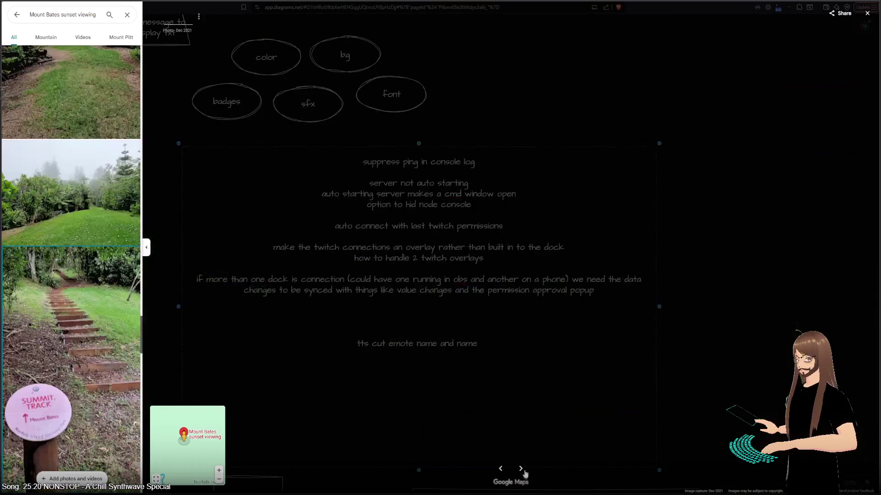
click(525, 471)
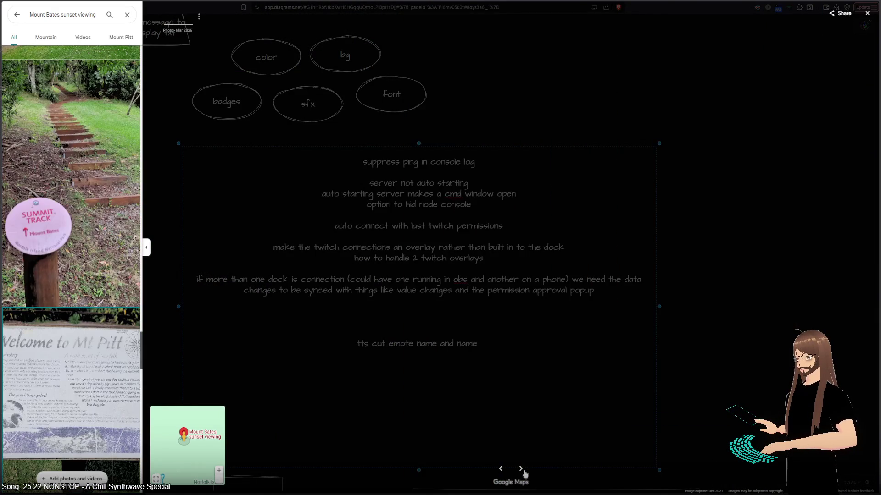
- Step forward through the foggy fence, garden stairs and island view photos to the Mt Bates sign
click(524, 470)
click(524, 470)
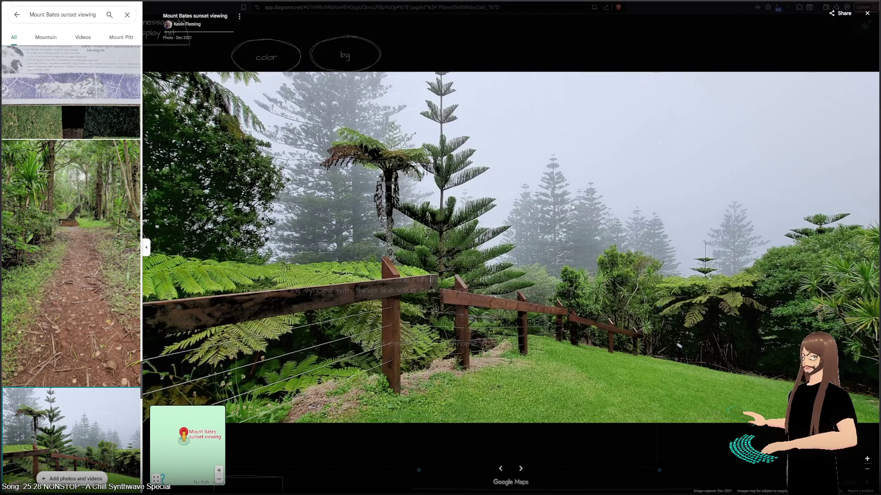
click(525, 469)
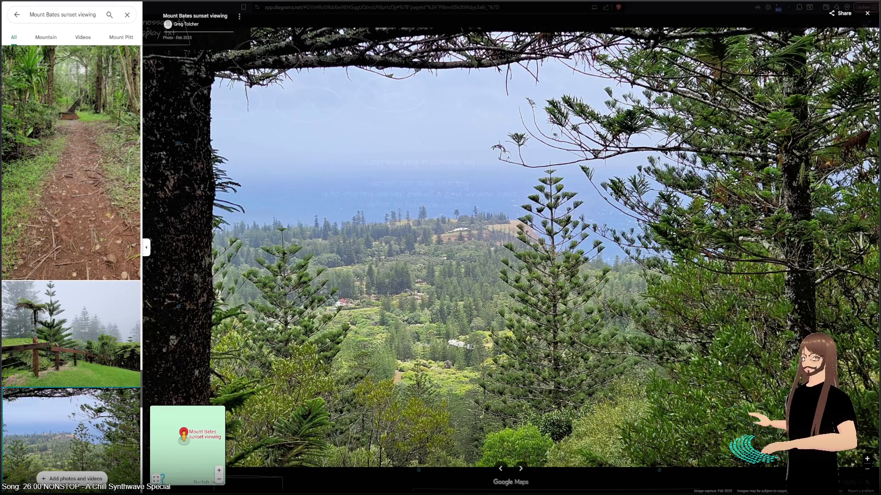
click(521, 467)
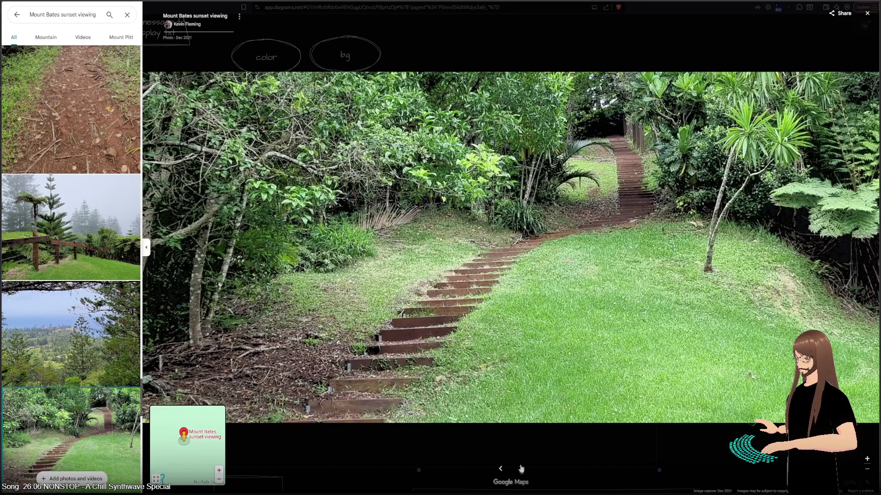
click(521, 467)
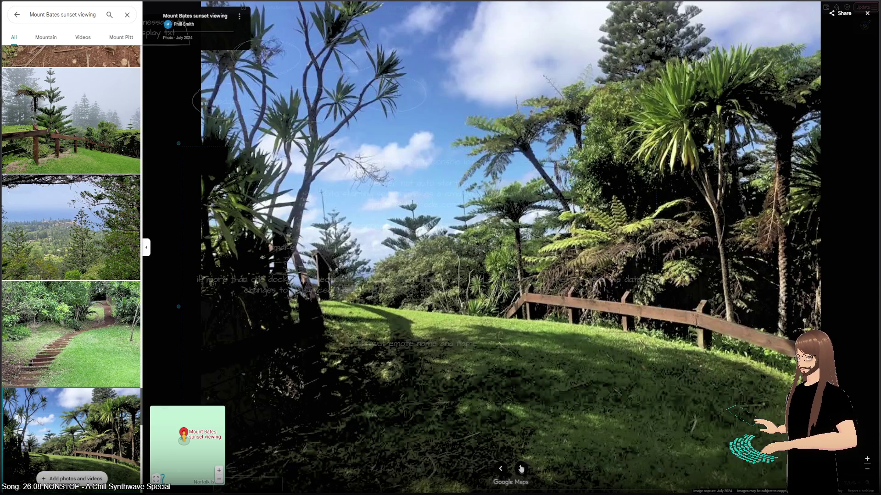
click(521, 468)
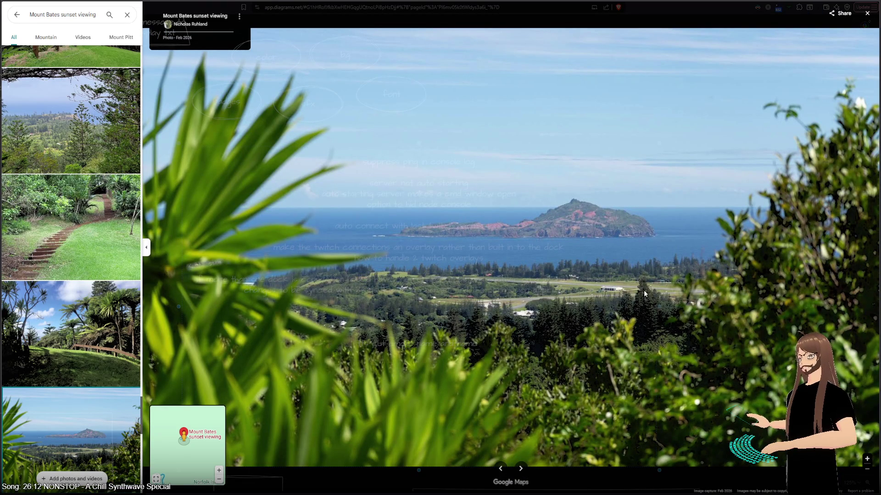
click(522, 467)
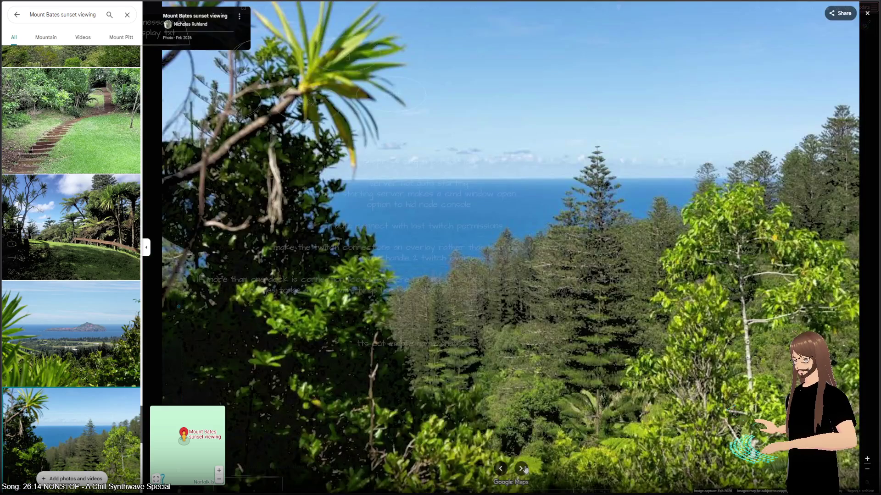
click(526, 469)
click(525, 468)
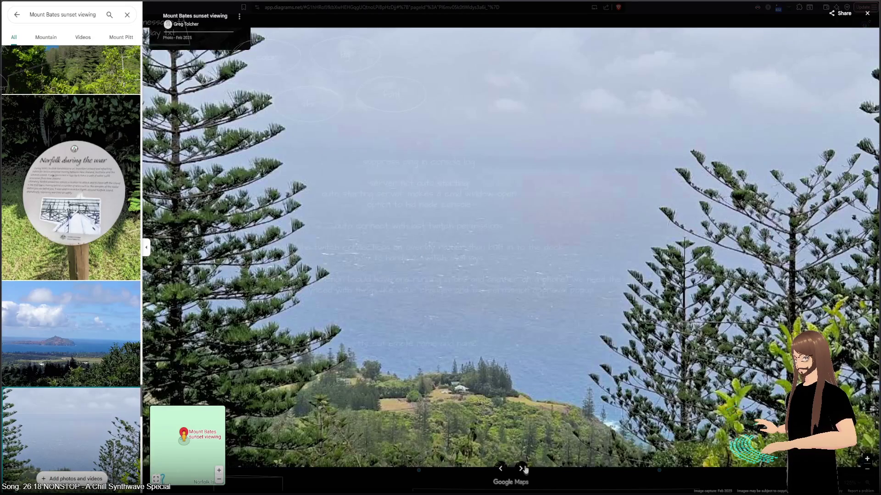
click(526, 468)
click(526, 468)
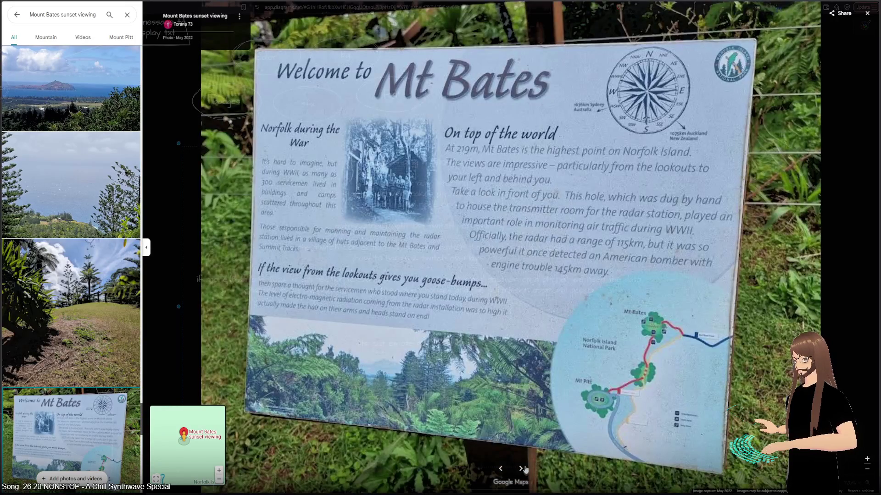
- Go back to the grassy hill photo, page forward again, then open the Mount Pitt Lookout gallery
click(500, 469)
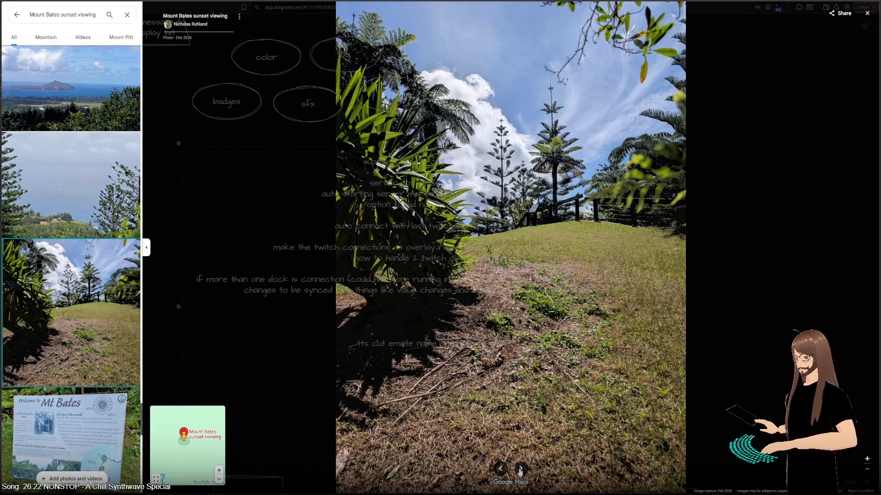
click(520, 468)
click(520, 469)
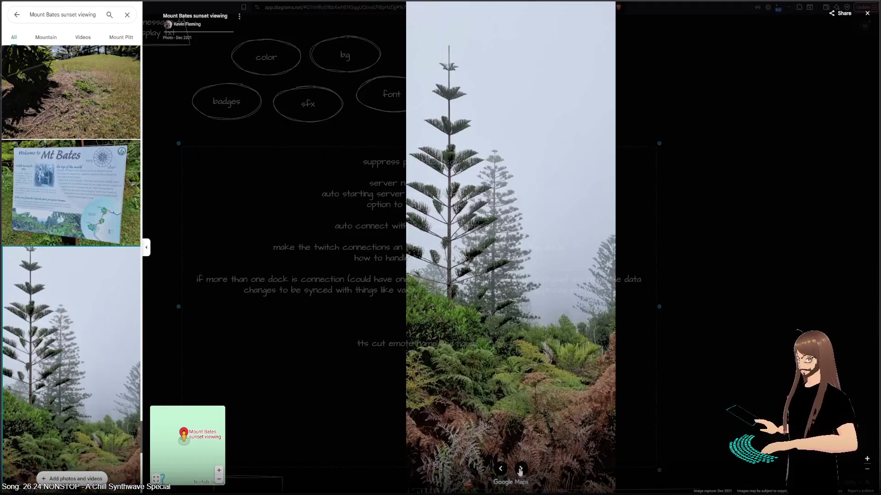
click(520, 468)
click(520, 469)
key(alt+Tab)
click(520, 468)
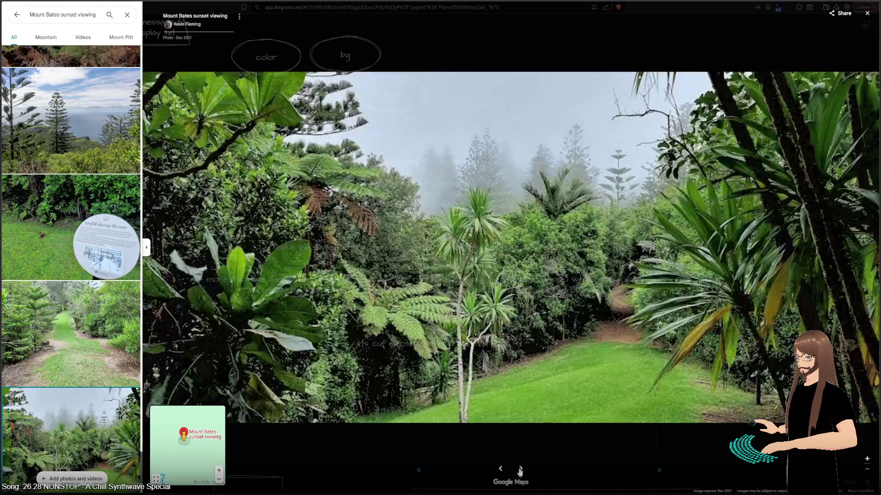
click(520, 469)
key(alt+Tab)
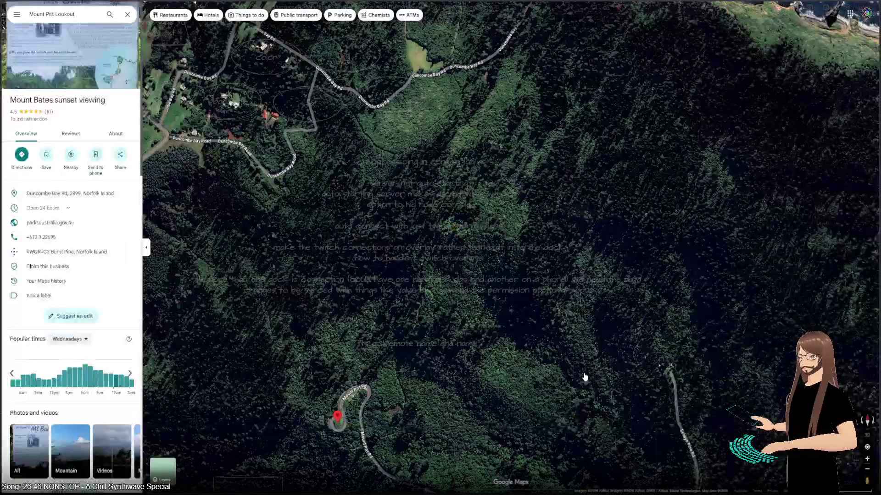
click(77, 60)
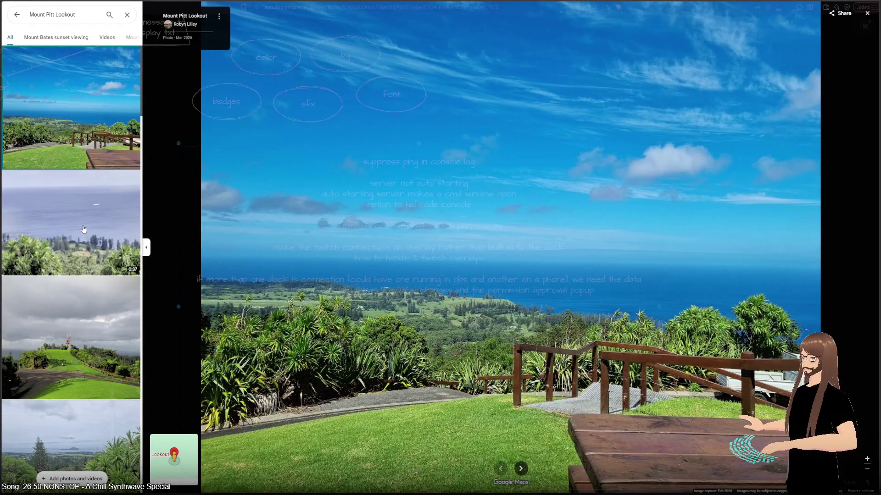
- View the hill and antenna photo, then play, pause and resume the lookout video
scroll(84, 229, down, 5)
click(80, 199)
scroll(81, 236, down, 5)
scroll(61, 275, down, 5)
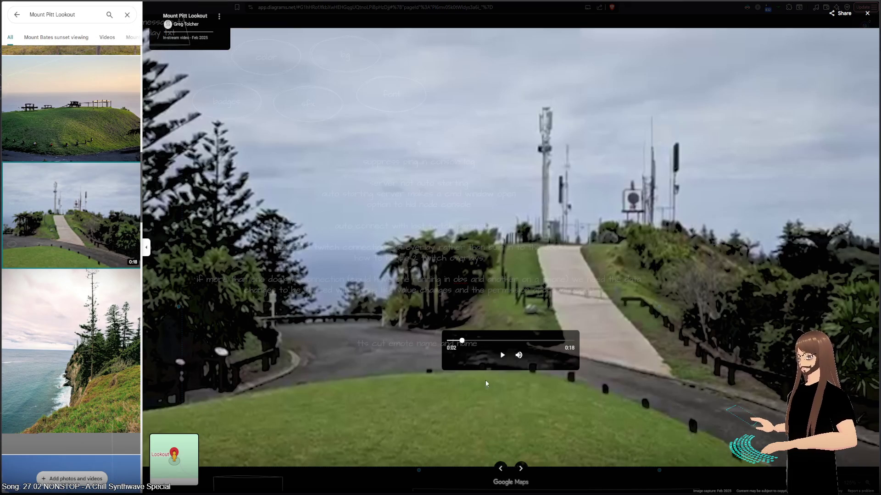
click(502, 356)
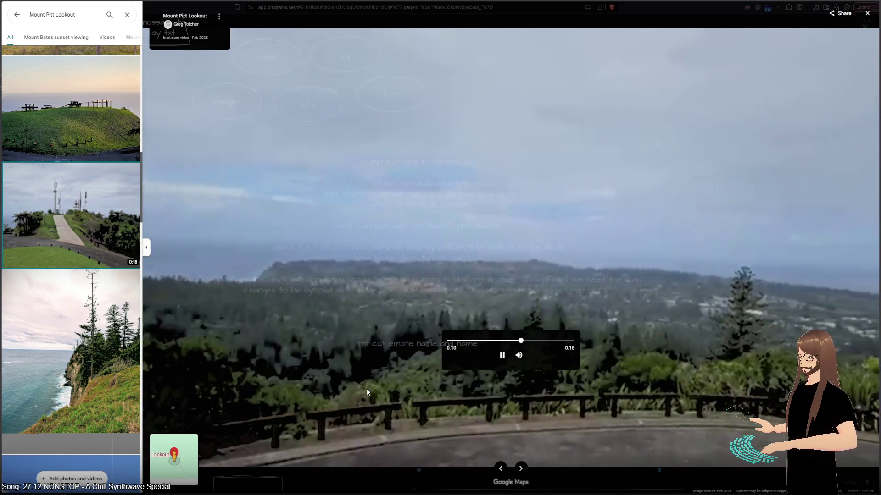
click(497, 356)
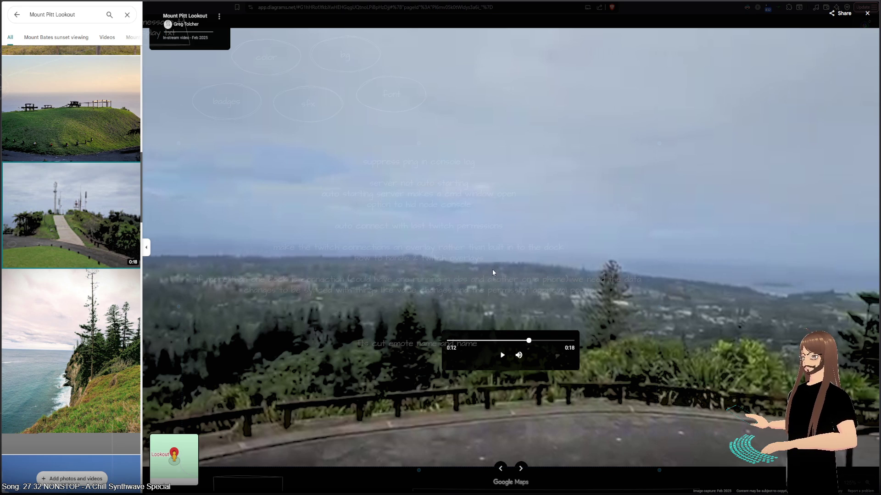
click(501, 354)
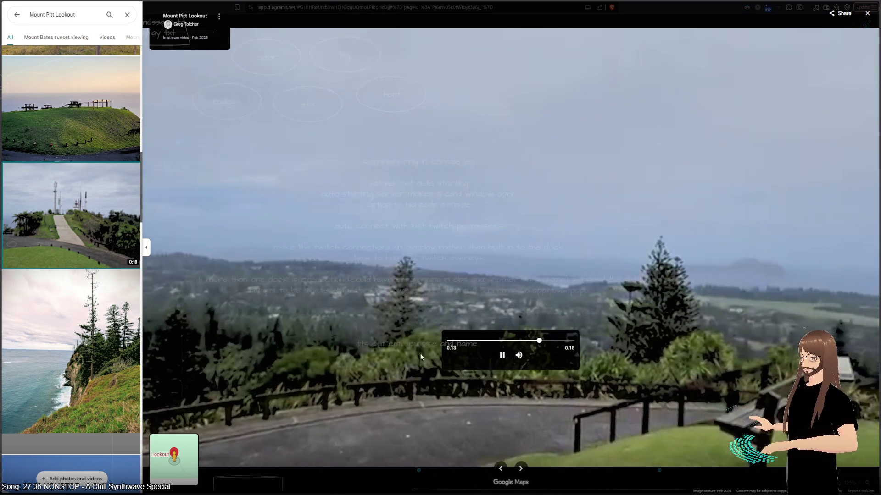
- Scroll the thumbnails and play the Mount Pitt tower video
scroll(95, 283, down, 10)
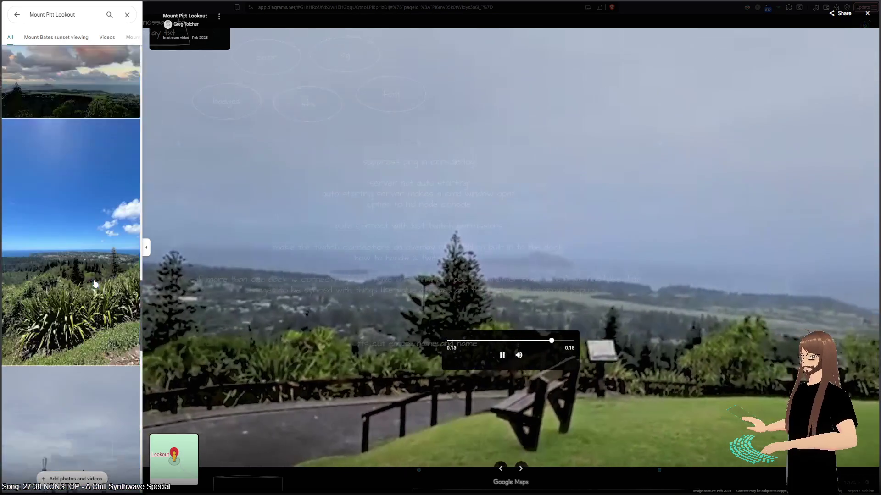
scroll(95, 283, down, 5)
click(92, 284)
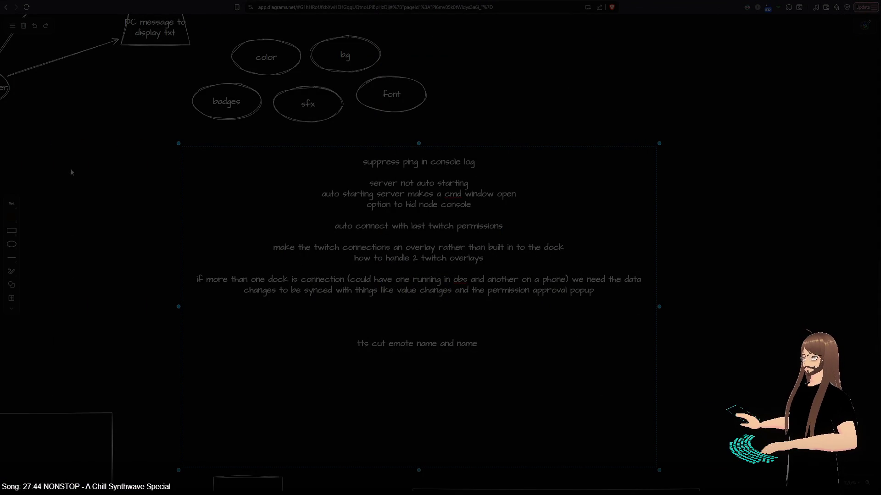
- View the tower-road photo and the photo of the person at the lookout
scroll(67, 274, down, 10)
scroll(67, 274, down, 15)
scroll(68, 275, down, 10)
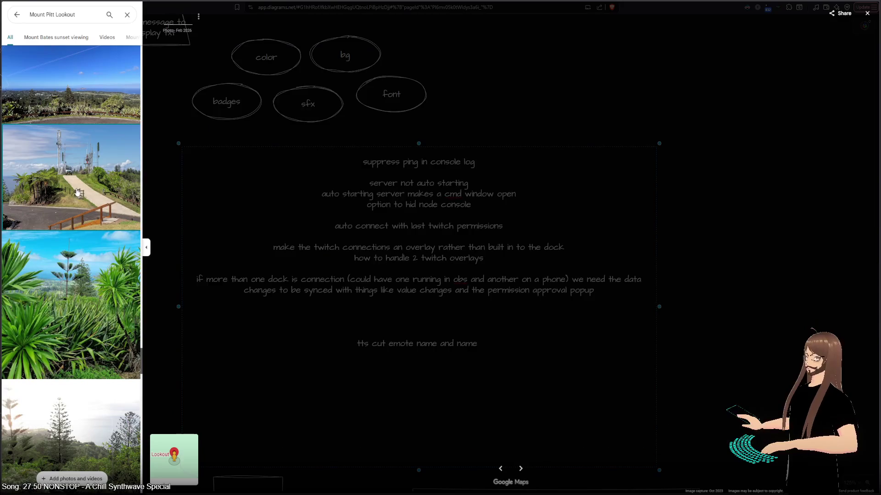
click(78, 195)
scroll(76, 229, down, 10)
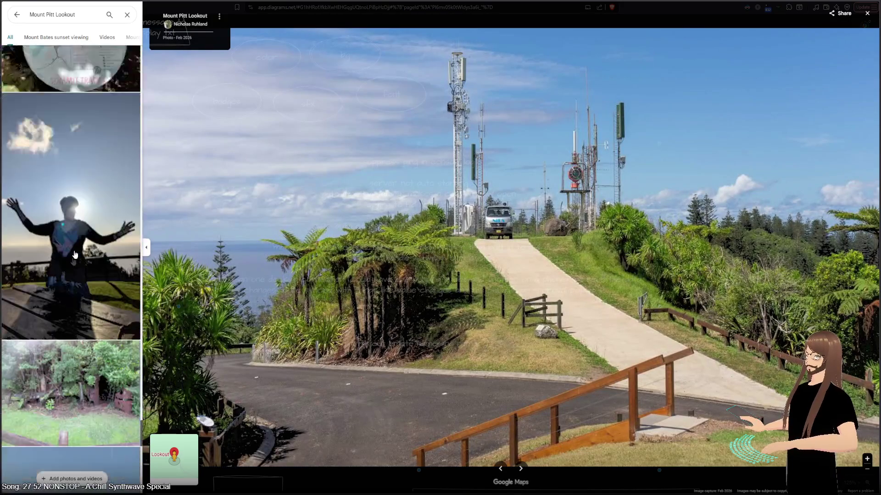
scroll(75, 254, down, 1)
click(75, 254)
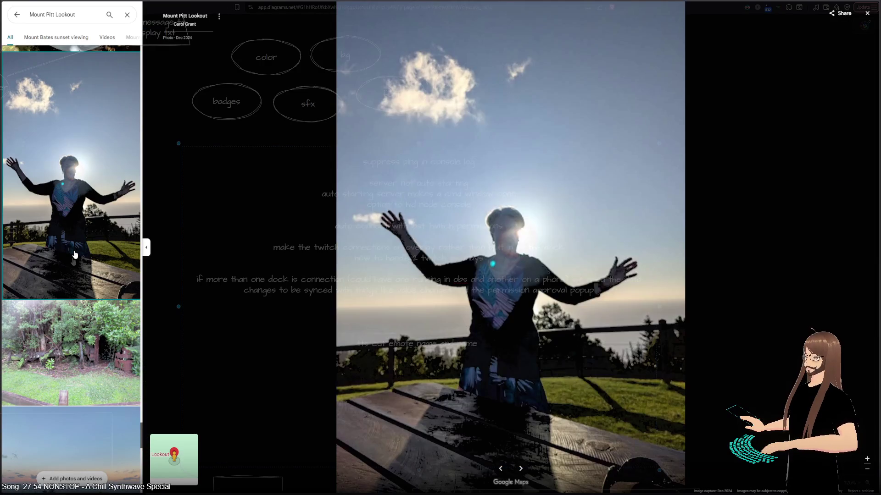
- Scroll to the grassy lookout photo, view it full size, then exit back to the place details
scroll(75, 254, down, 5)
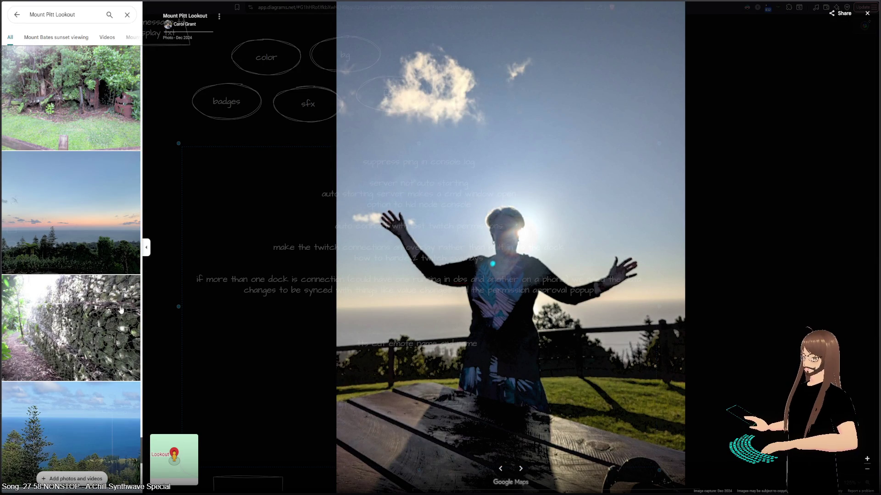
scroll(120, 310, down, 15)
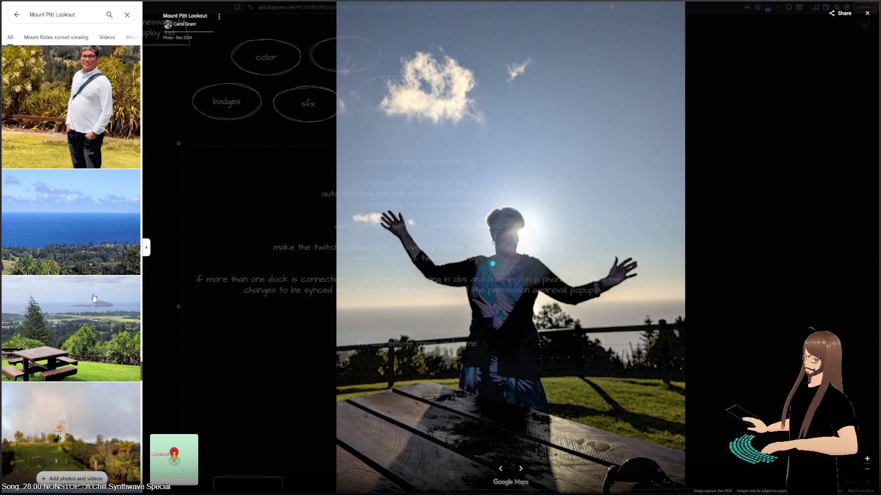
scroll(94, 298, down, 7)
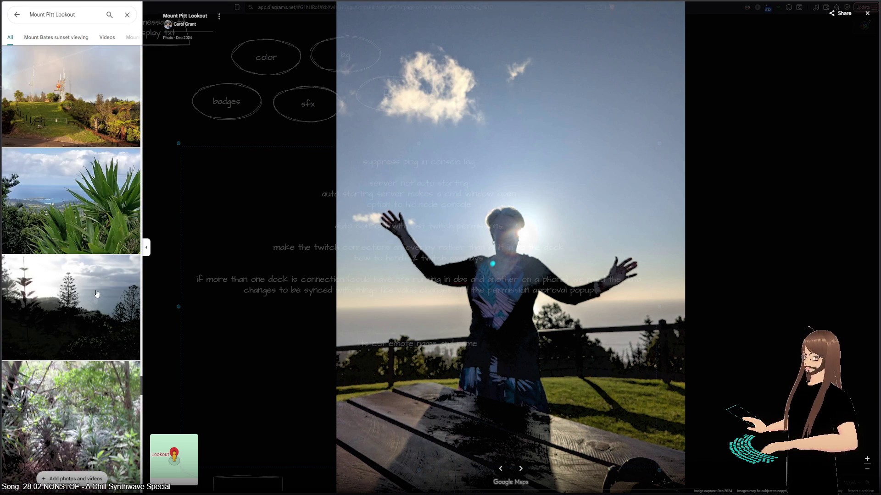
scroll(97, 294, down, 15)
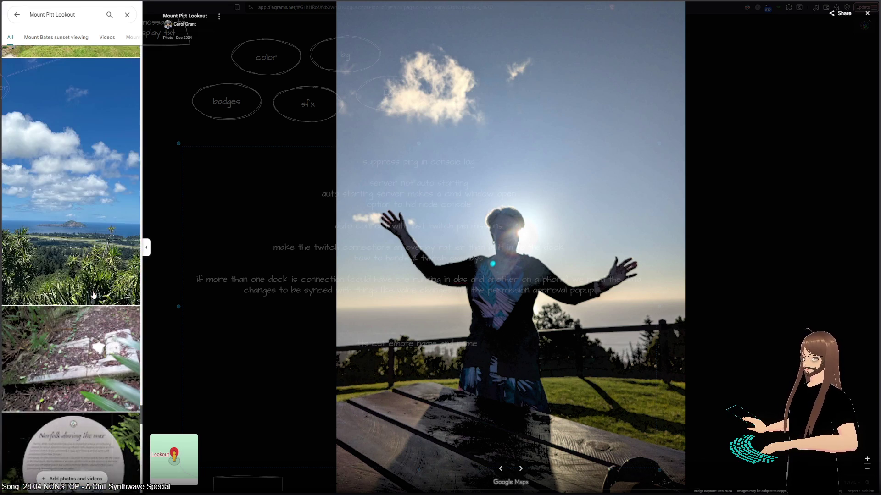
scroll(93, 295, down, 8)
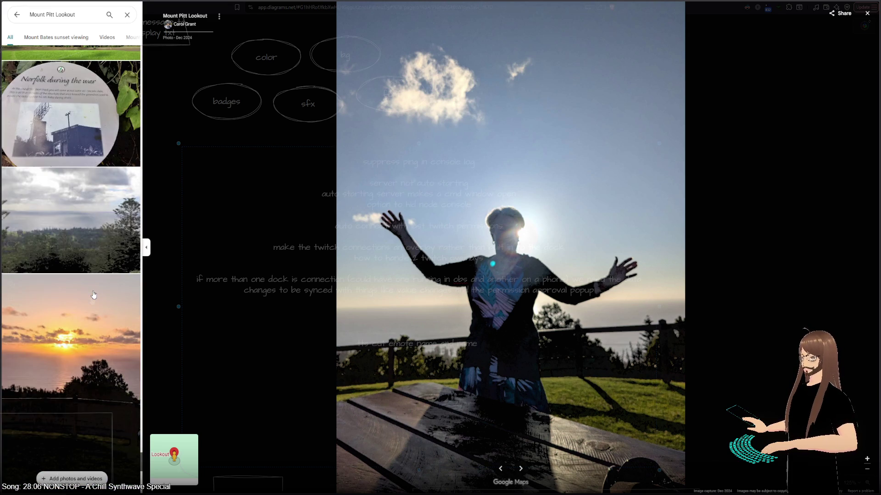
scroll(93, 294, down, 8)
scroll(93, 294, down, 4)
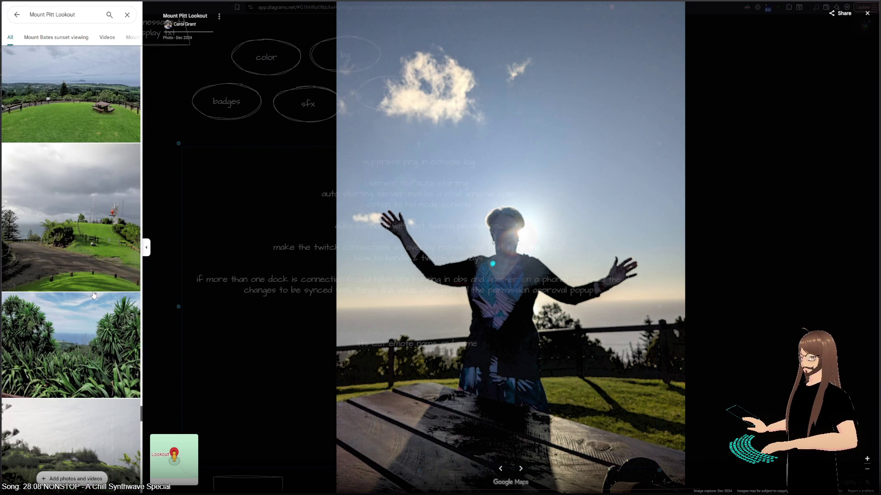
click(71, 116)
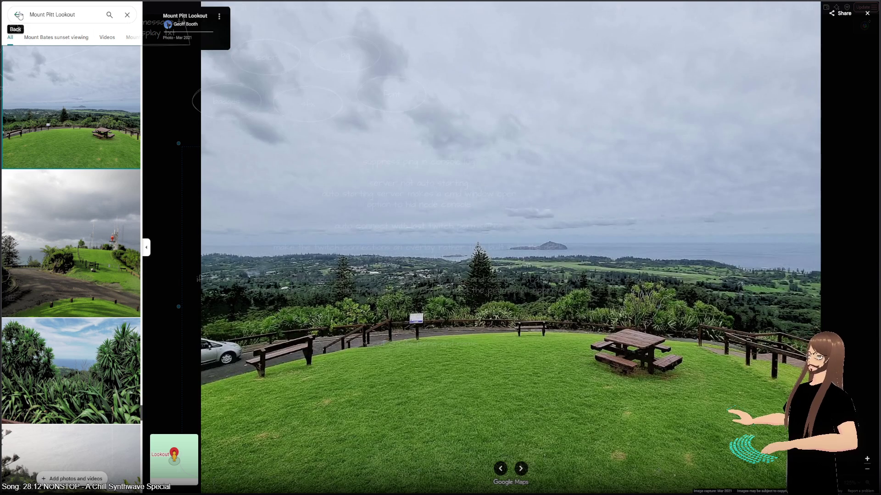
click(19, 15)
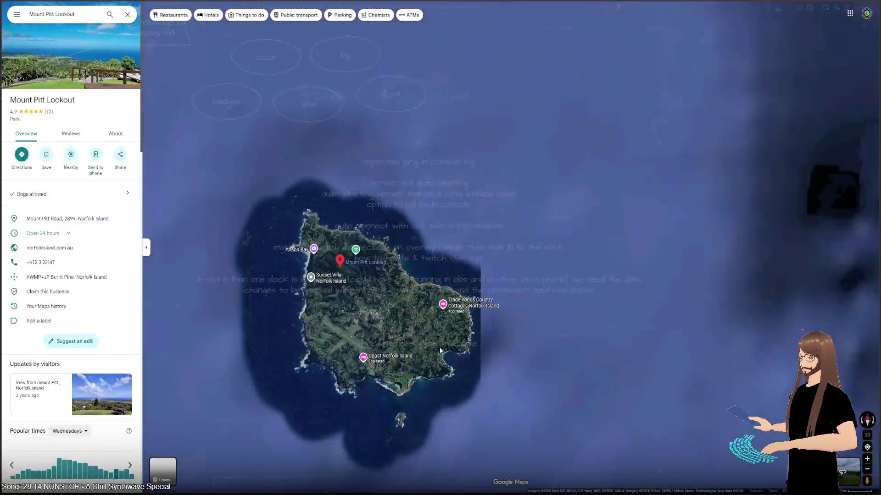
- Pan past Phillip Island along the Kingston coast, select Emily Bay, and open its photos
mouse_move(440, 351)
mouse_down()
mouse_move(472, 292)
mouse_move(514, 130)
mouse_move(532, 332)
mouse_up()
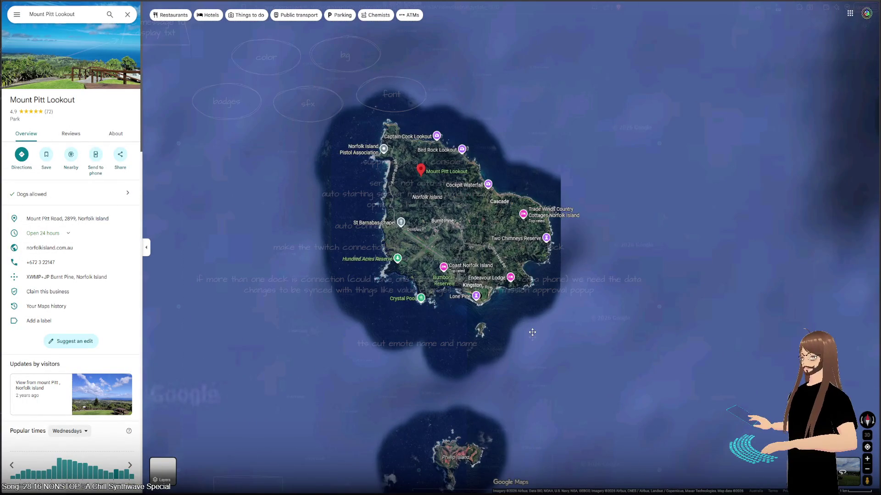
scroll(521, 311, up, 10)
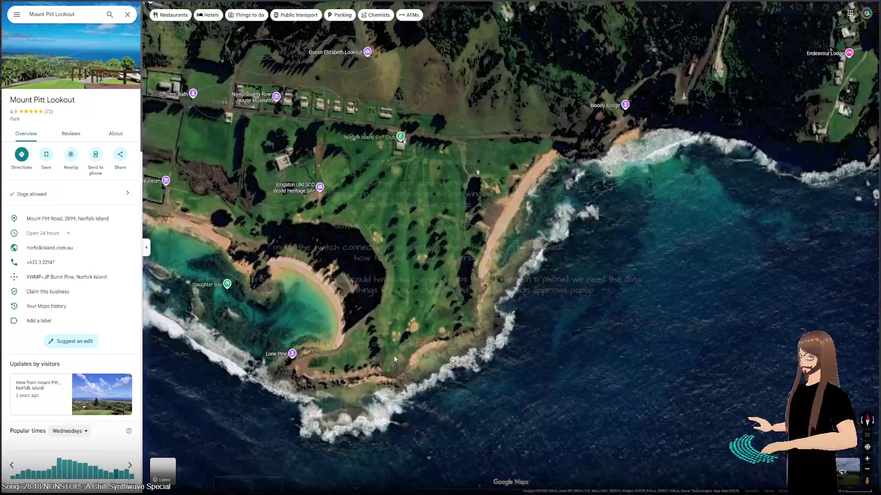
drag(394, 359, 500, 353)
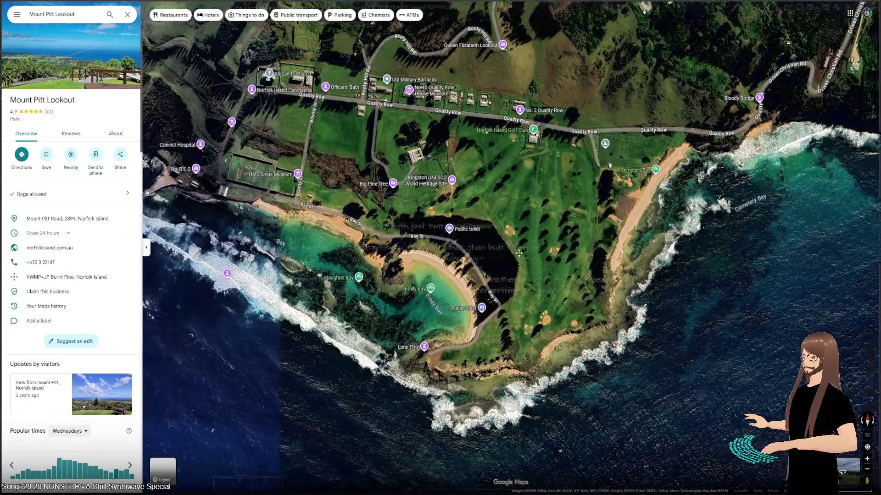
scroll(448, 276, up, 3)
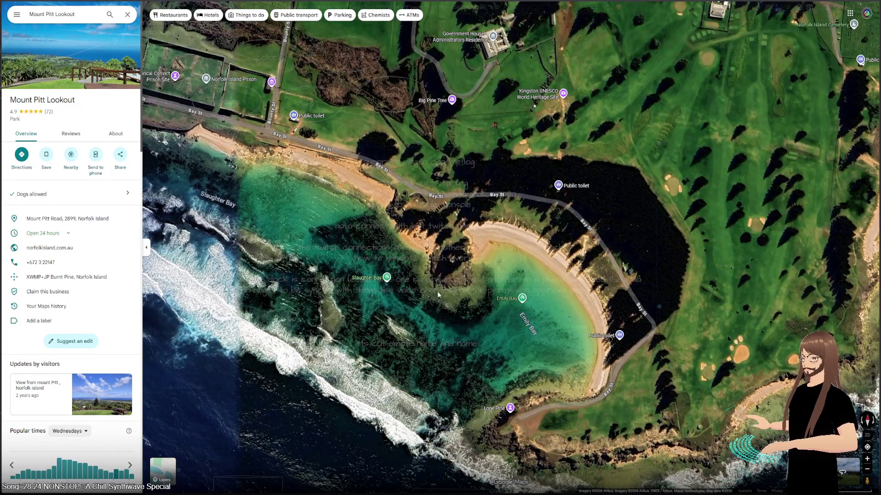
click(512, 301)
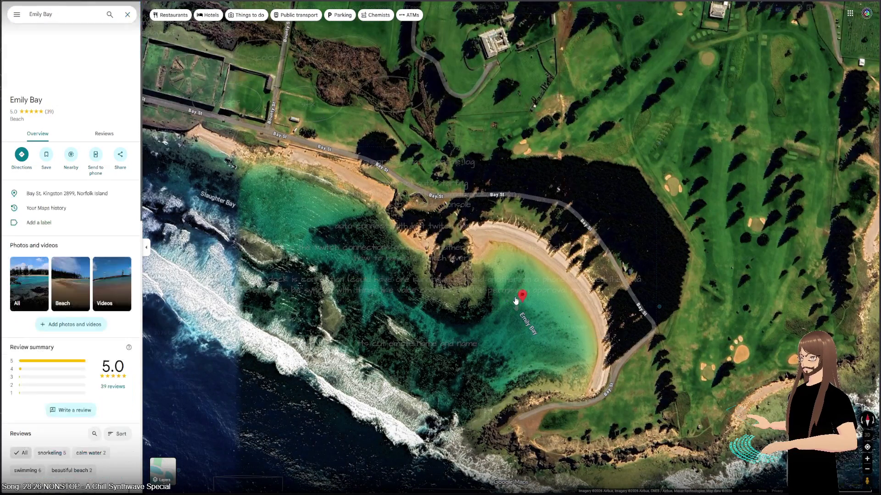
click(104, 73)
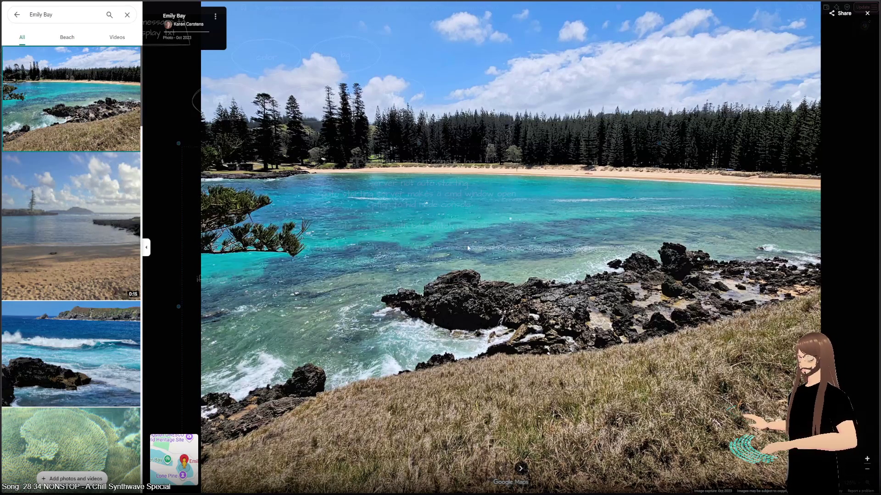
- View the waves, coral reef, rocks-and-sea and Iconic raft photos of Emily Bay
click(70, 363)
click(71, 422)
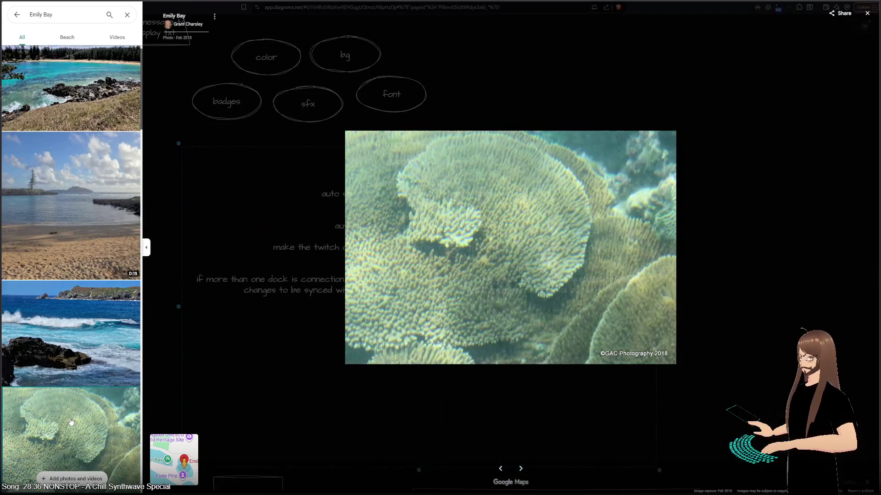
scroll(72, 422, down, 5)
scroll(79, 353, down, 4)
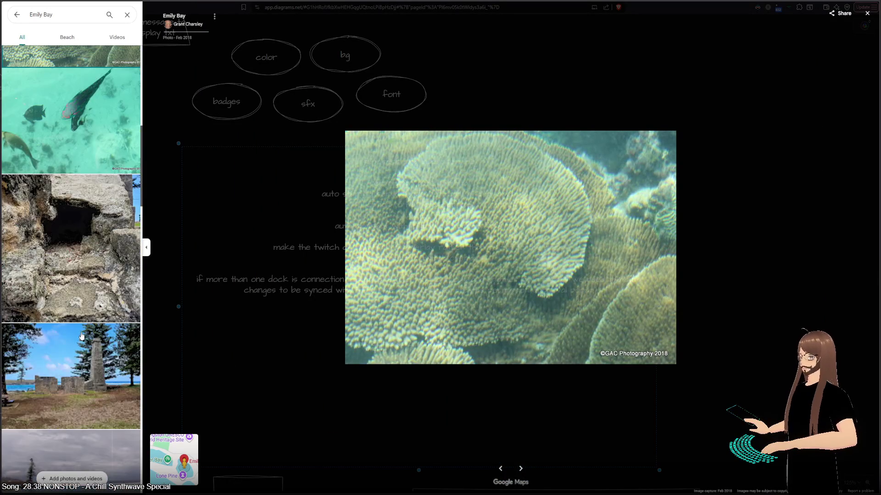
scroll(91, 278, down, 10)
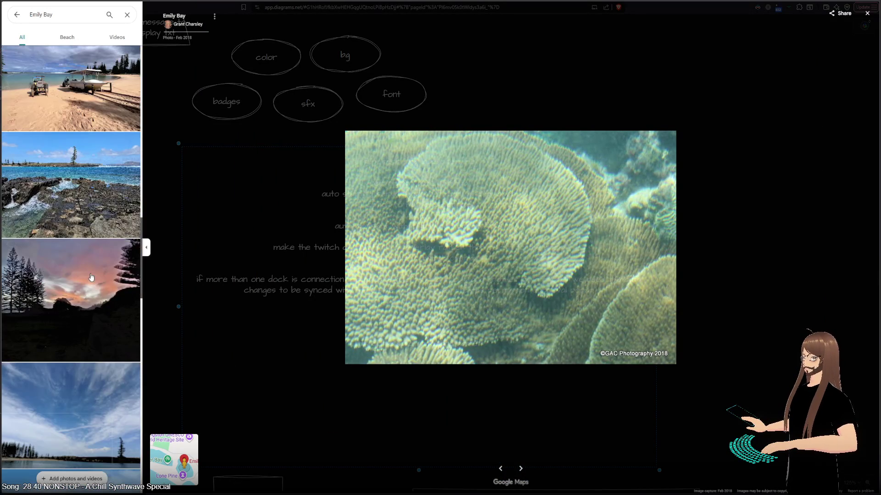
click(77, 209)
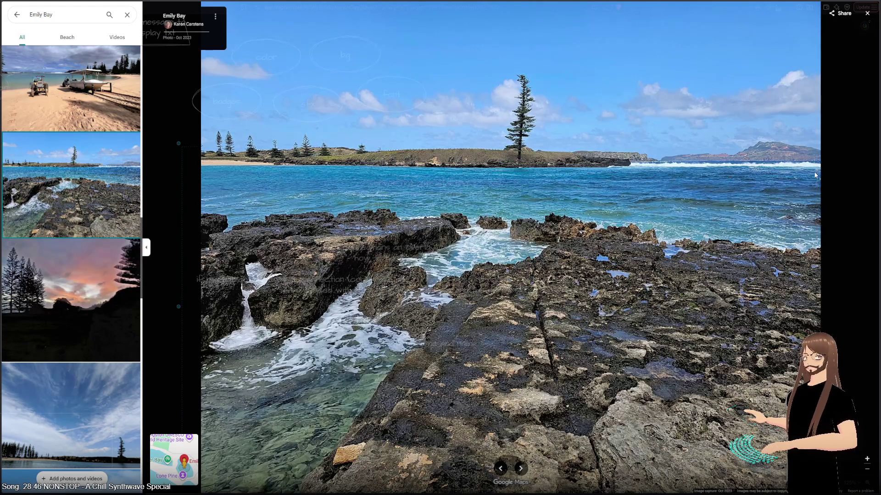
scroll(49, 274, down, 8)
click(49, 274)
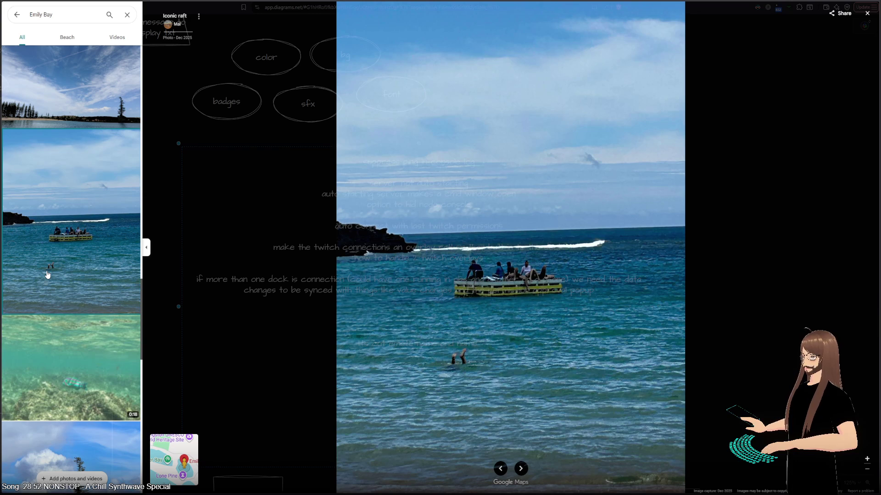
- View the Emily Bay beach photo, the underwater fish video and the coral close-up
scroll(73, 349, down, 8)
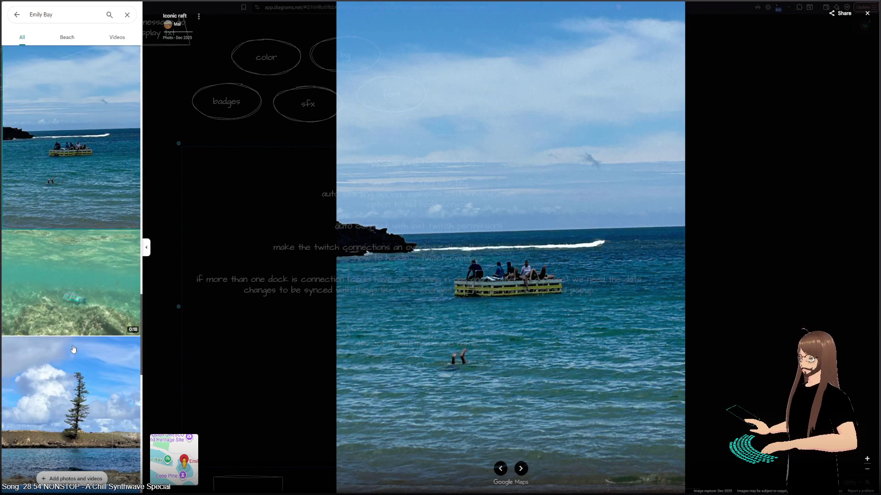
scroll(73, 349, down, 7)
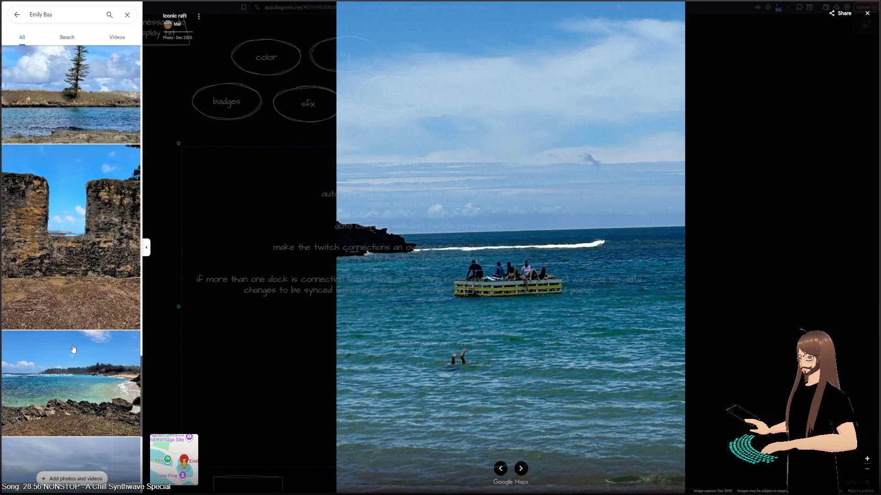
click(62, 258)
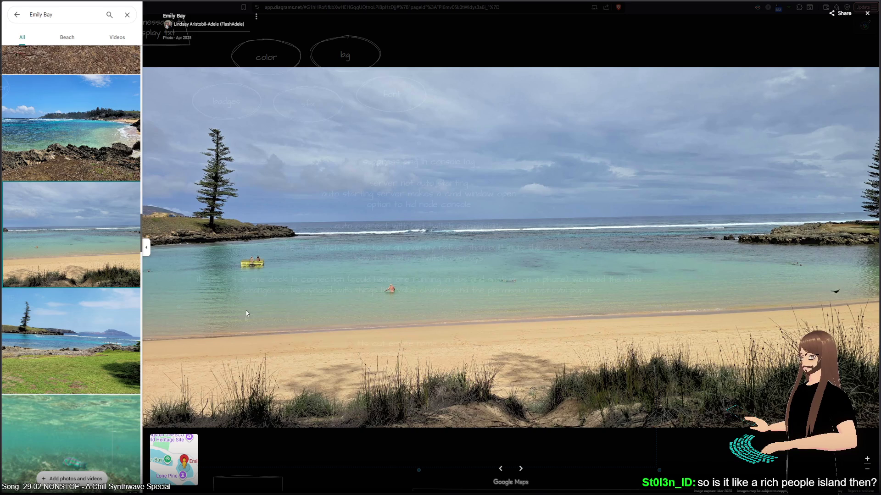
scroll(136, 349, down, 9)
click(106, 271)
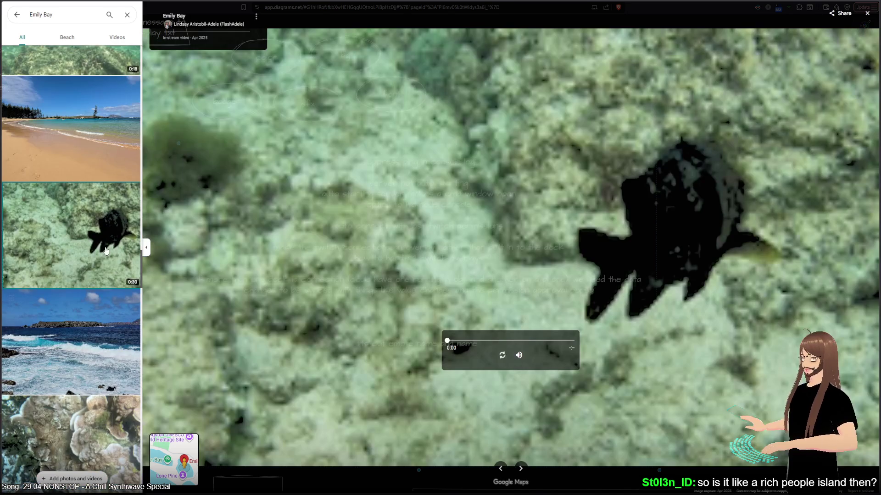
scroll(92, 326, down, 3)
scroll(84, 336, down, 2)
click(69, 254)
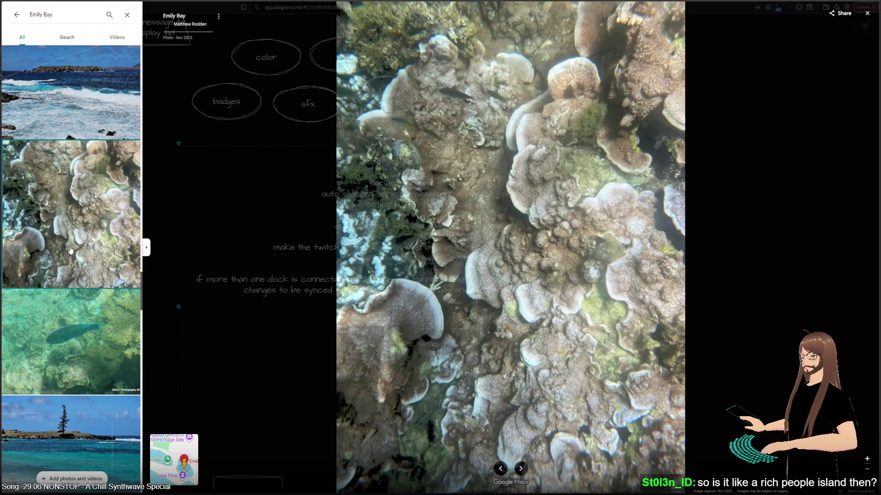
scroll(67, 263, down, 3)
scroll(79, 281, down, 1)
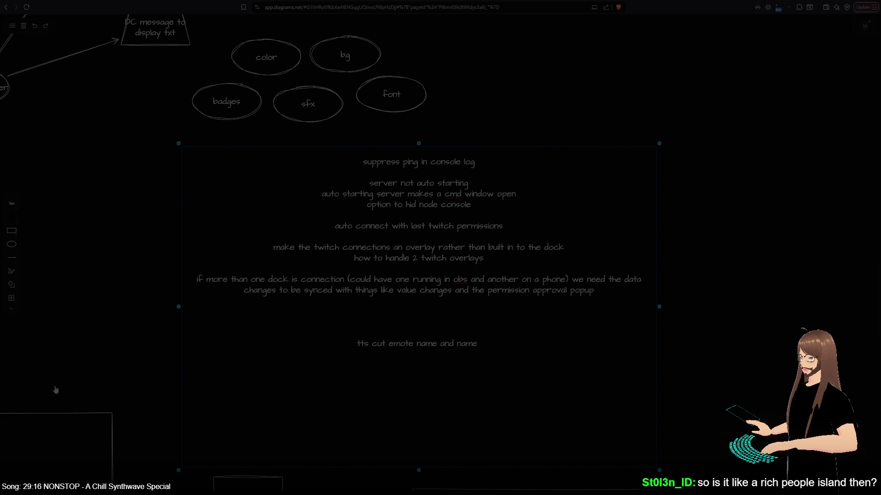
- Browse the A Ruin sign, kayak, waves, stone arch and busy beach photos, then close the viewer
click(62, 240)
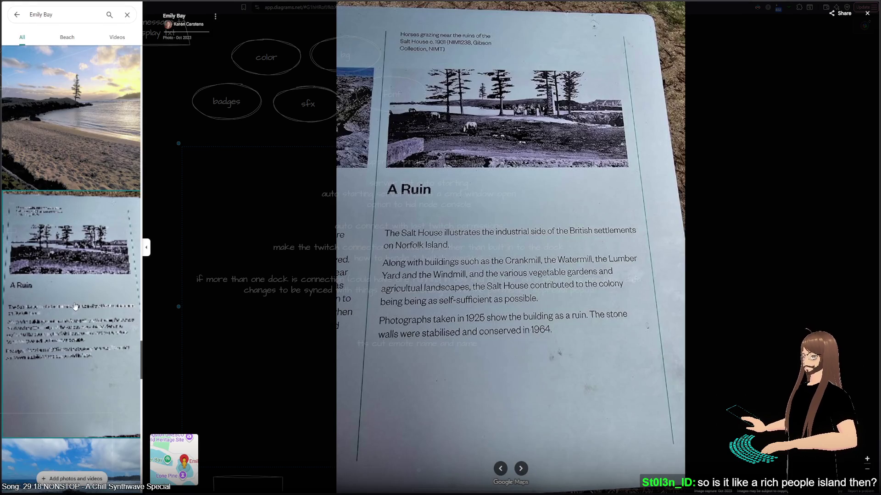
scroll(75, 306, down, 5)
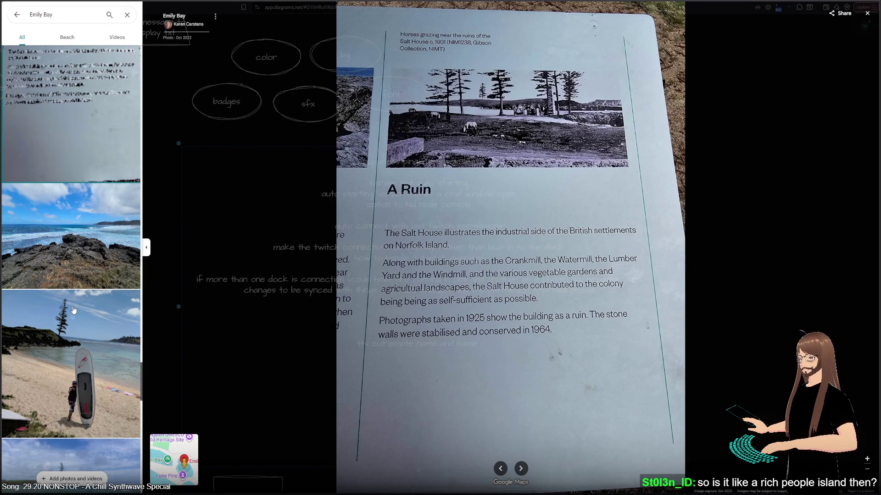
scroll(73, 315, down, 3)
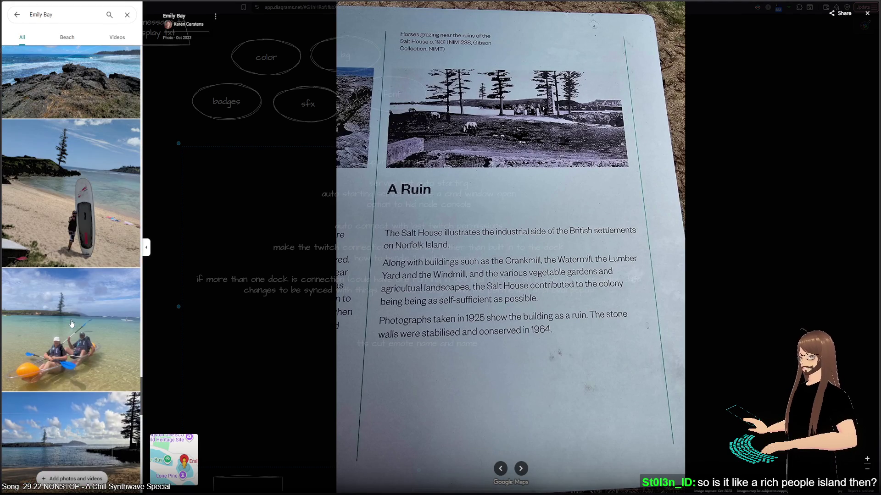
scroll(72, 324, down, 2)
click(64, 281)
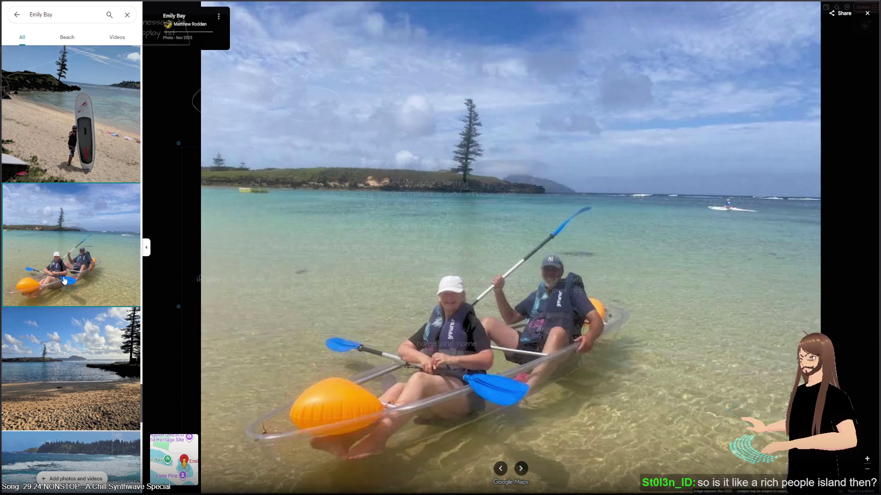
scroll(64, 280, down, 3)
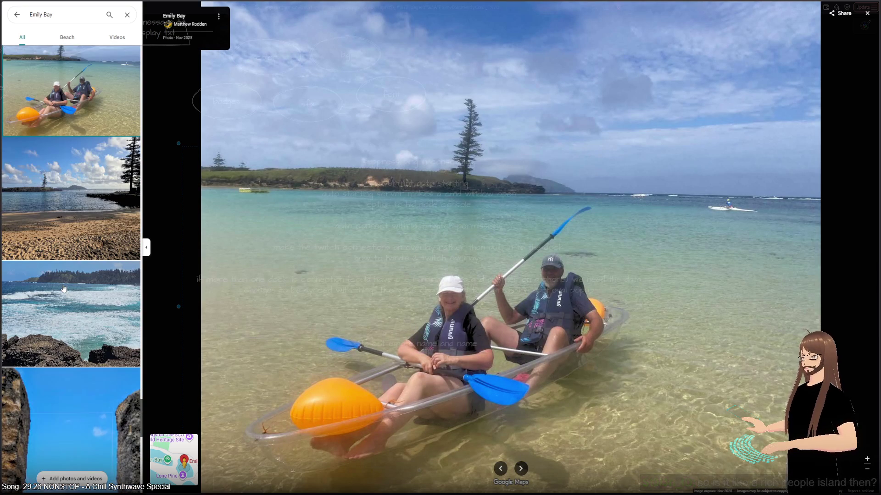
click(106, 268)
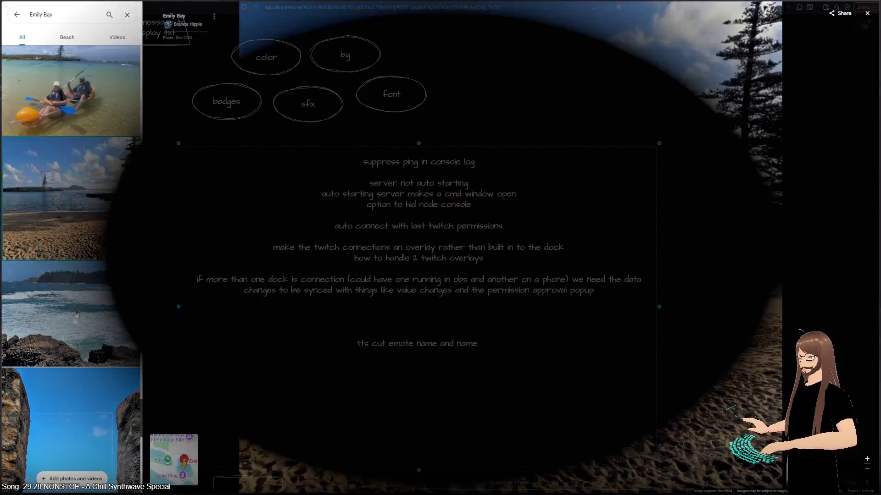
scroll(84, 245, down, 5)
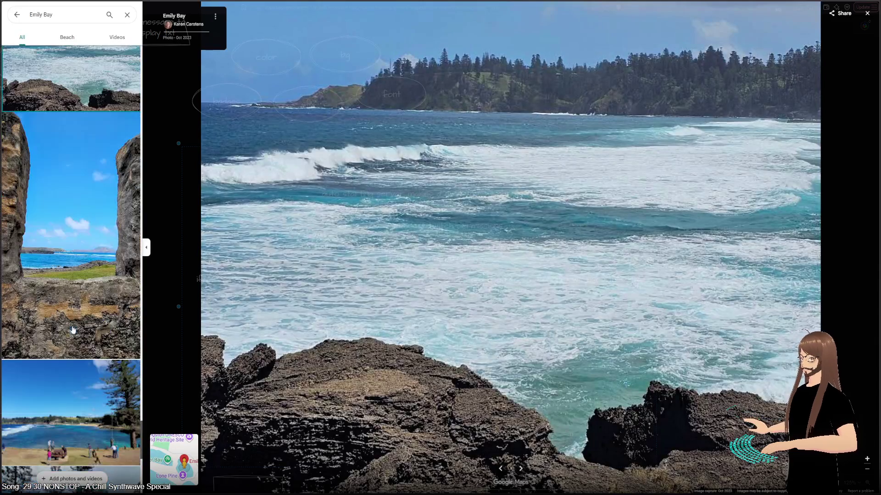
click(62, 217)
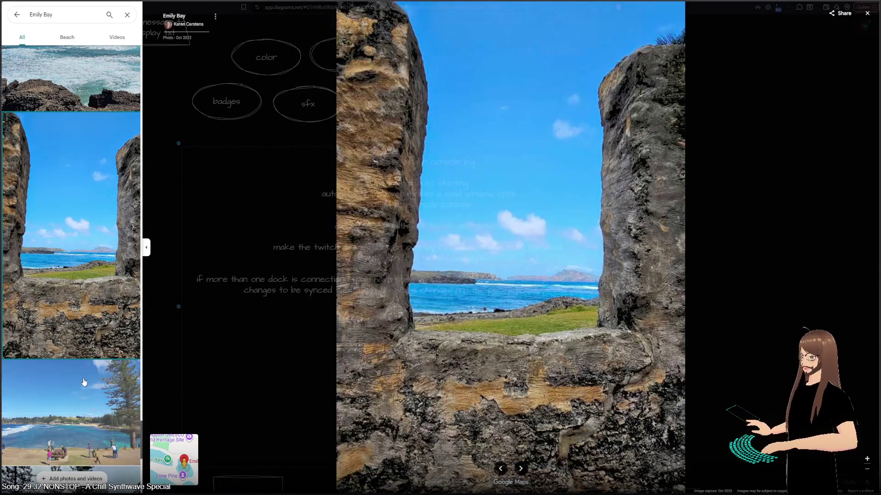
click(83, 383)
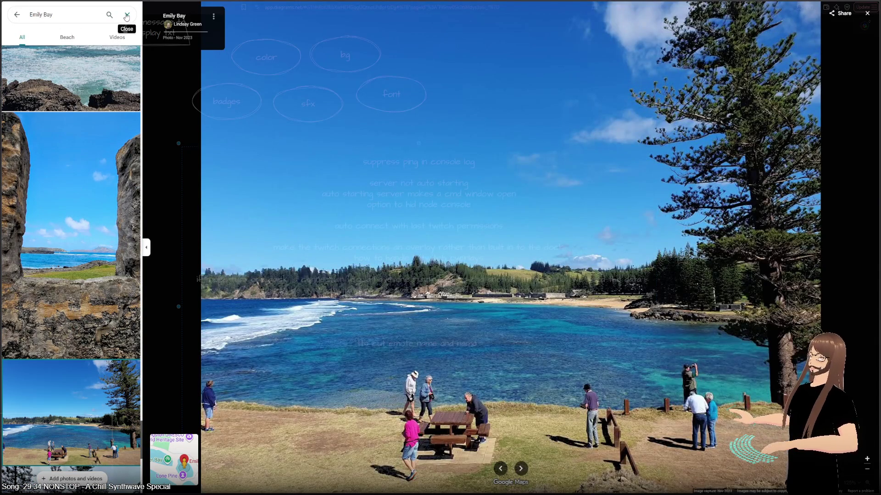
click(127, 14)
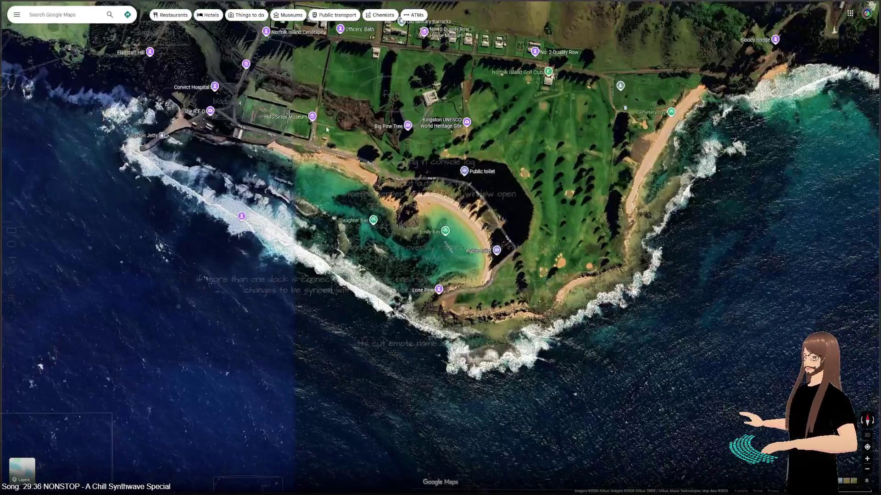
drag(326, 130, 417, 311)
- Zoom in and pan the map onto the Kingston prison enclosures
scroll(418, 311, up, 5)
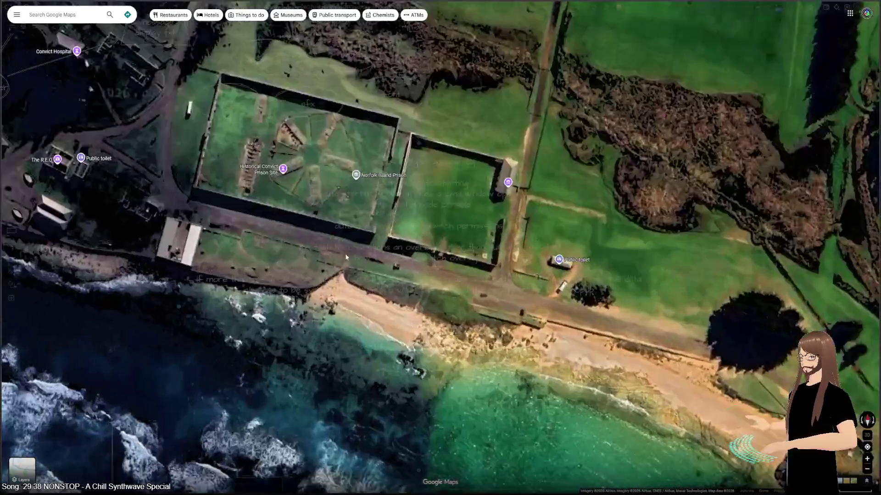
drag(329, 185, 350, 228)
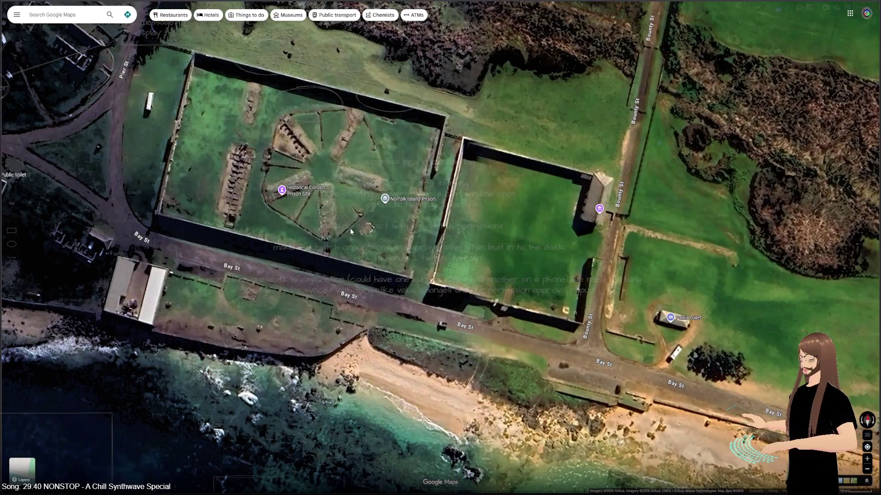
drag(328, 222, 325, 273)
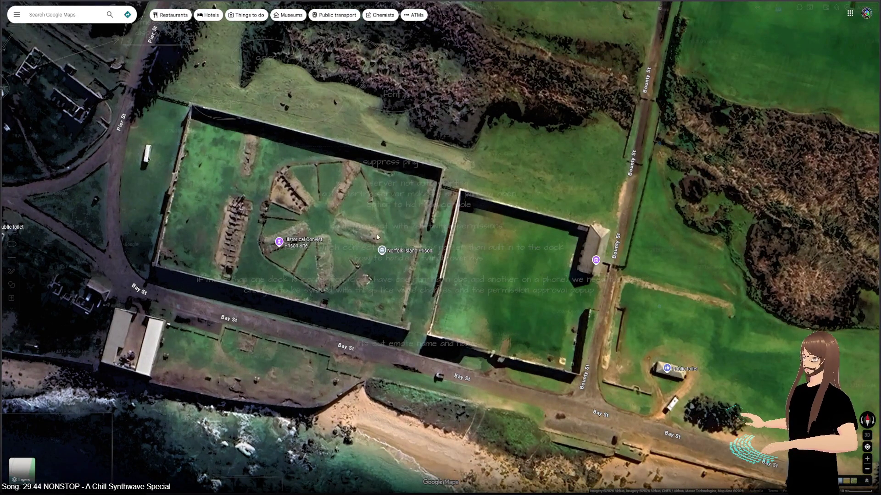
- Zoom out to the globe, return to Kingston's southern coast, then pull back over the Pacific
scroll(348, 288, down, 15)
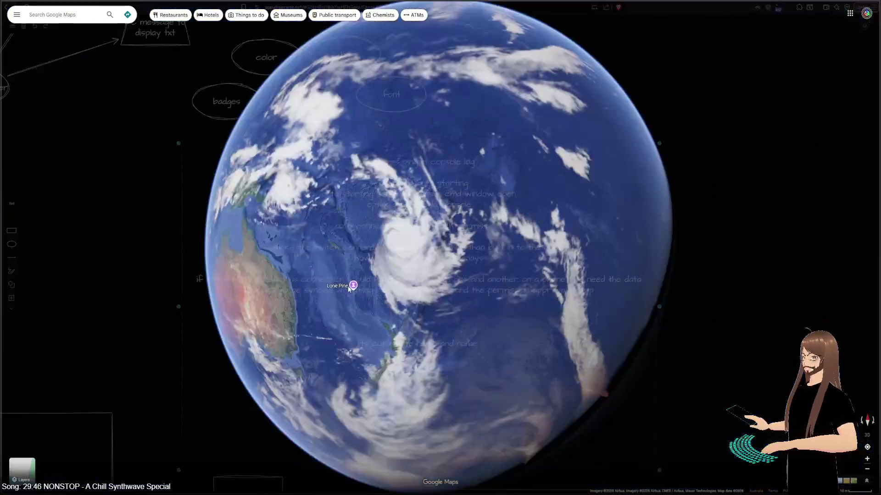
scroll(348, 288, up, 10)
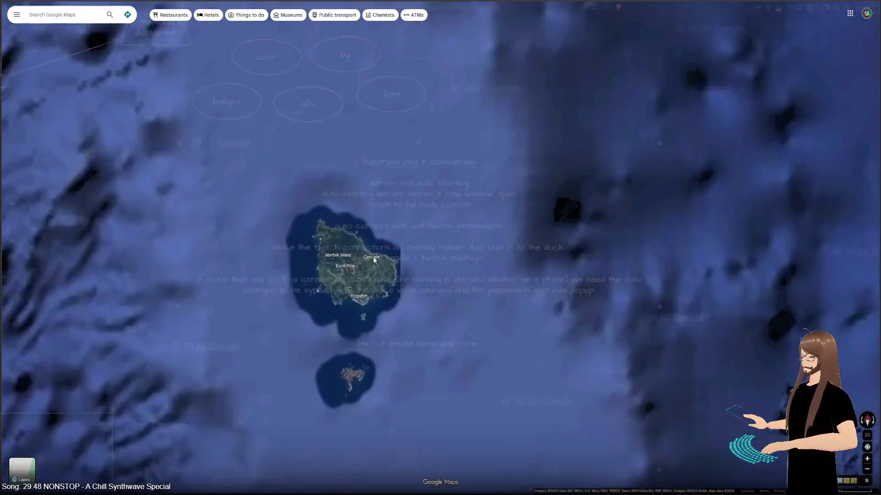
scroll(348, 273, up, 5)
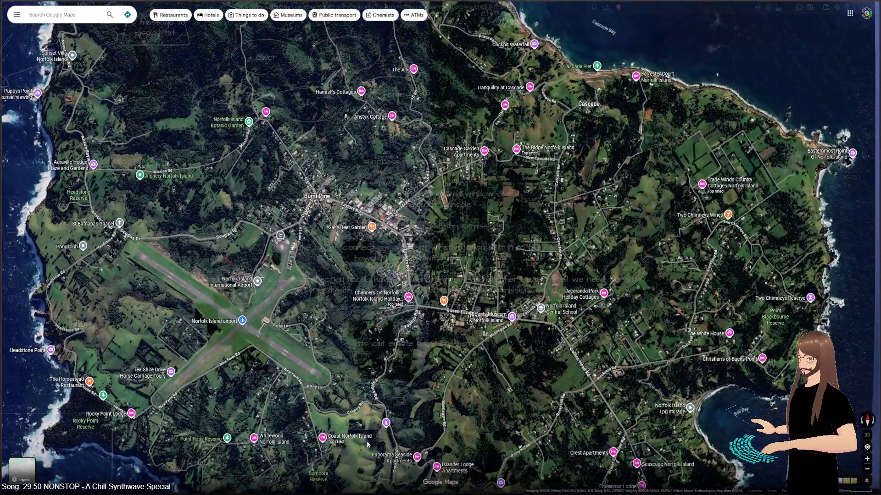
drag(367, 443, 380, 201)
scroll(428, 251, up, 5)
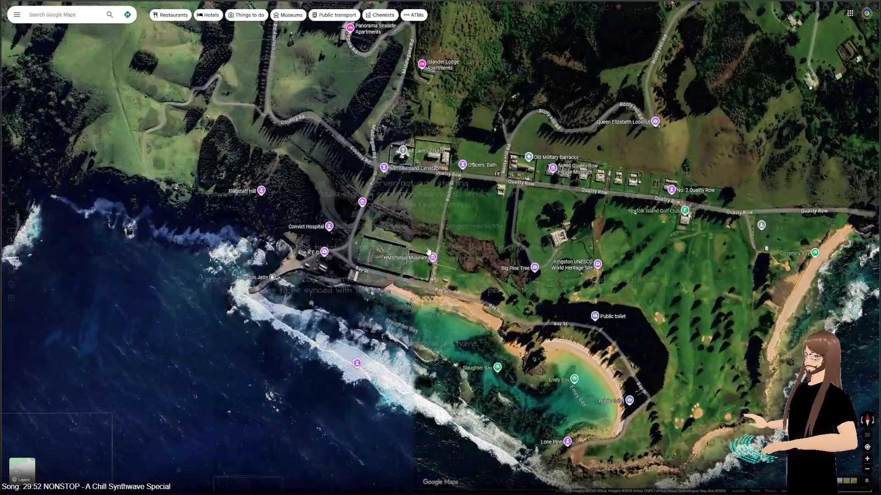
scroll(428, 251, up, 3)
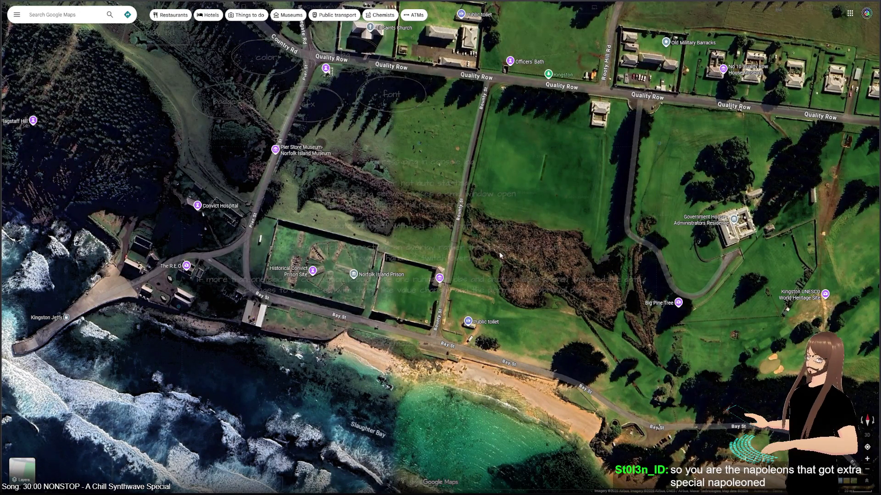
scroll(499, 251, down, 10)
scroll(471, 250, down, 10)
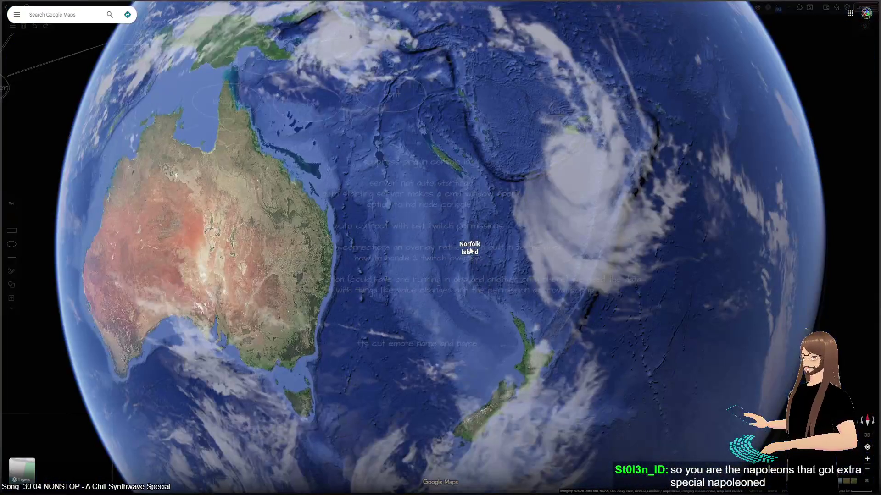
scroll(471, 250, down, 3)
mouse_move(471, 251)
mouse_down()
mouse_move(379, 405)
mouse_move(404, 298)
mouse_move(557, 291)
mouse_move(486, 220)
mouse_move(363, 124)
mouse_move(319, 73)
mouse_move(403, 193)
mouse_move(418, 274)
mouse_move(274, 240)
mouse_move(426, 237)
mouse_move(636, 305)
mouse_move(661, 302)
mouse_up()
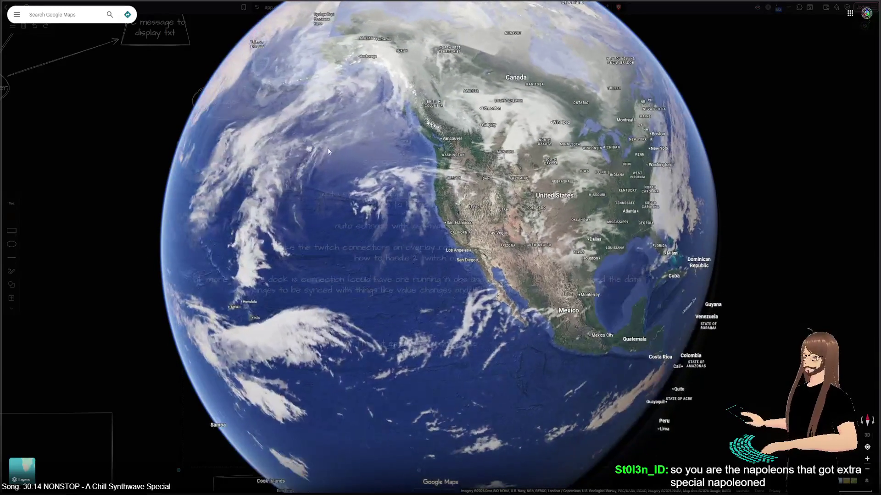
mouse_move(256, 248)
mouse_down()
mouse_move(619, 270)
mouse_move(284, 266)
mouse_move(625, 274)
mouse_up()
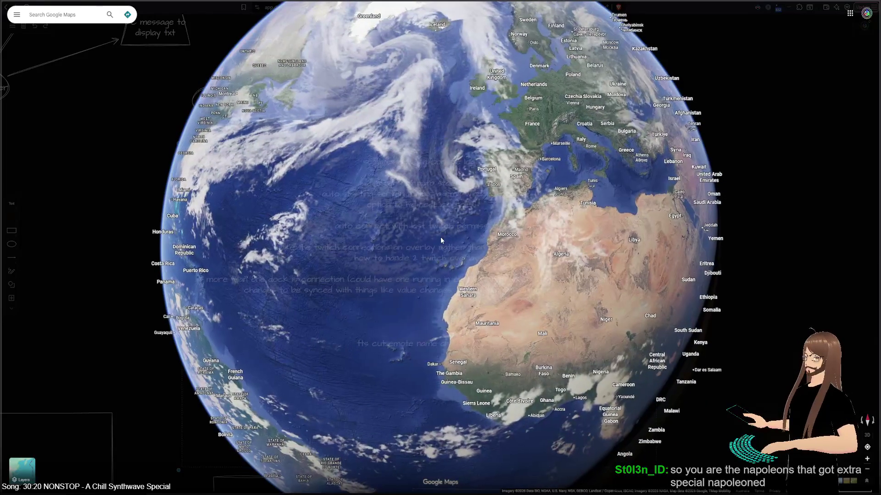
mouse_move(421, 273)
mouse_down()
mouse_move(550, 147)
mouse_move(627, 15)
mouse_up()
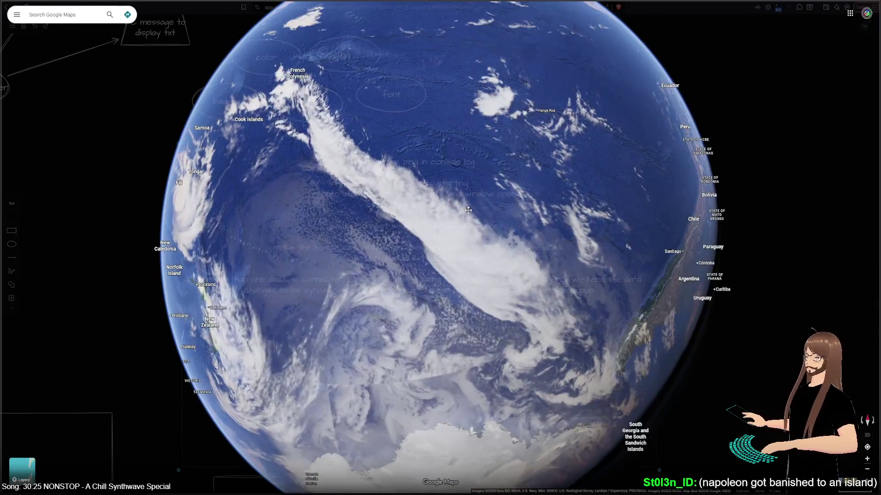
drag(357, 284, 274, 200)
drag(642, 202, 532, 199)
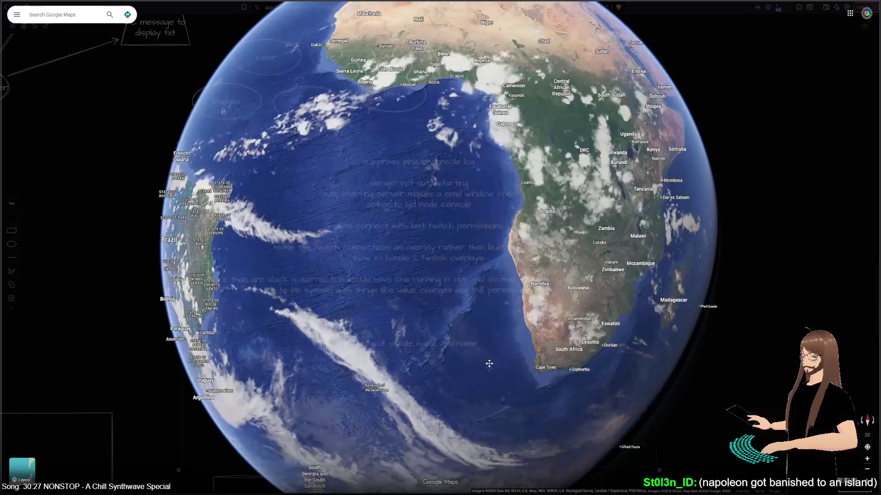
drag(489, 364, 263, 302)
drag(504, 339, 283, 336)
mouse_move(435, 338)
mouse_down()
mouse_move(193, 321)
mouse_move(147, 309)
mouse_up()
drag(317, 278, 358, 276)
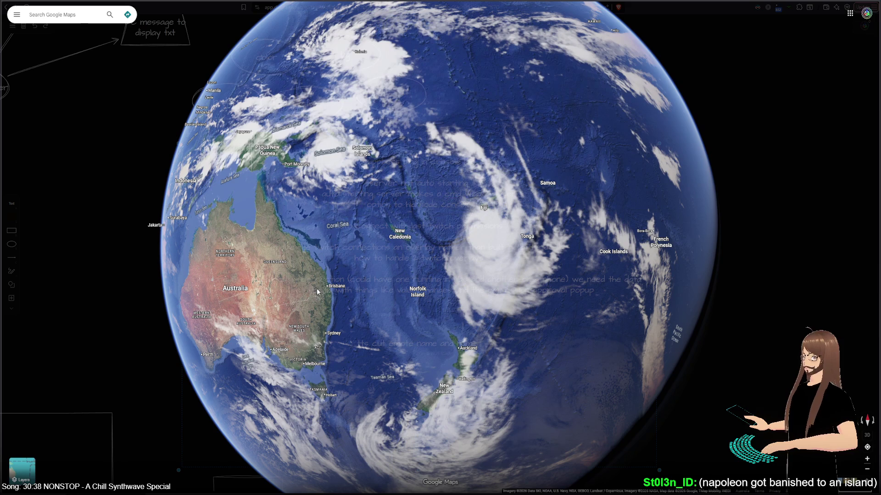
scroll(388, 312, up, 2)
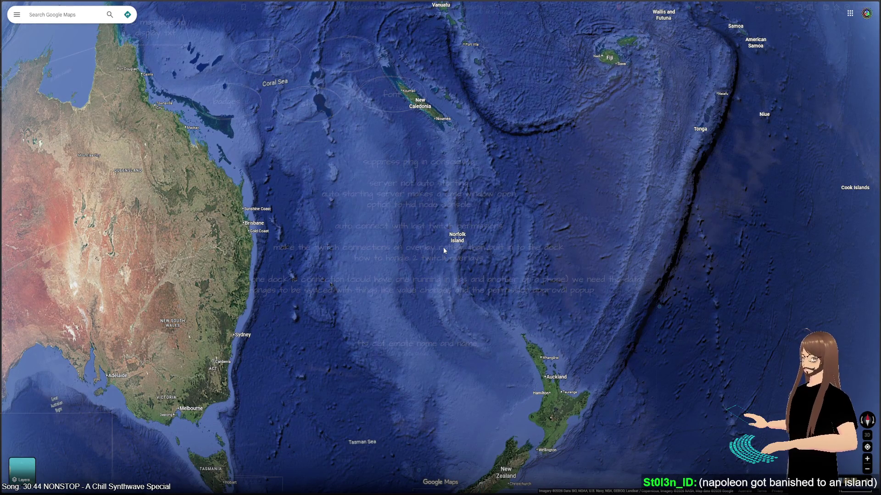
scroll(443, 250, up, 1)
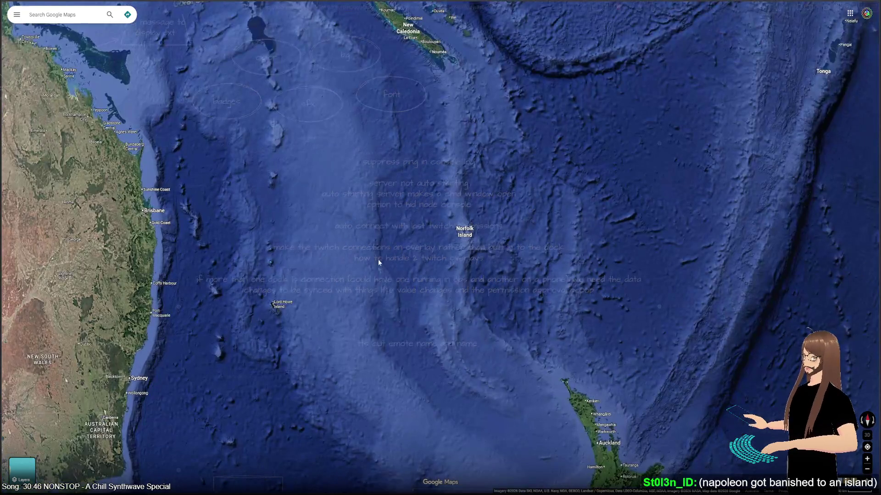
drag(378, 259, 464, 264)
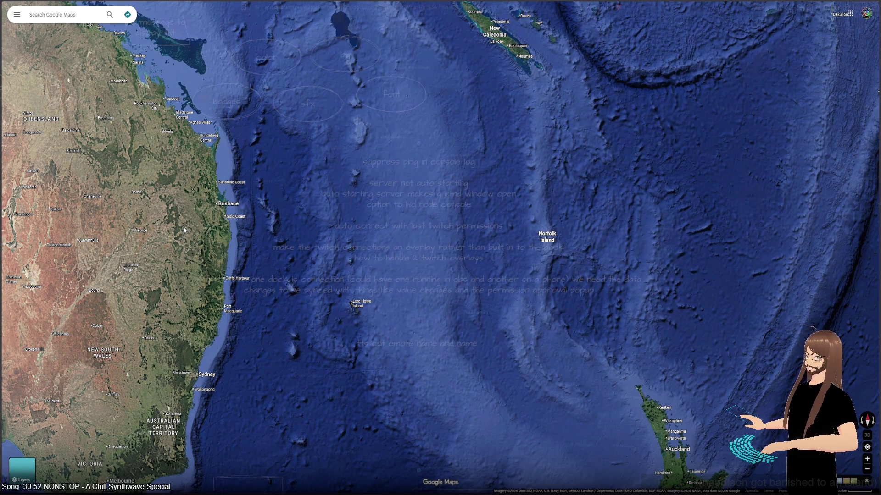
mouse_move(397, 234)
mouse_down()
mouse_move(325, 320)
mouse_move(275, 347)
mouse_up()
drag(390, 250, 367, 377)
scroll(367, 376, down, 5)
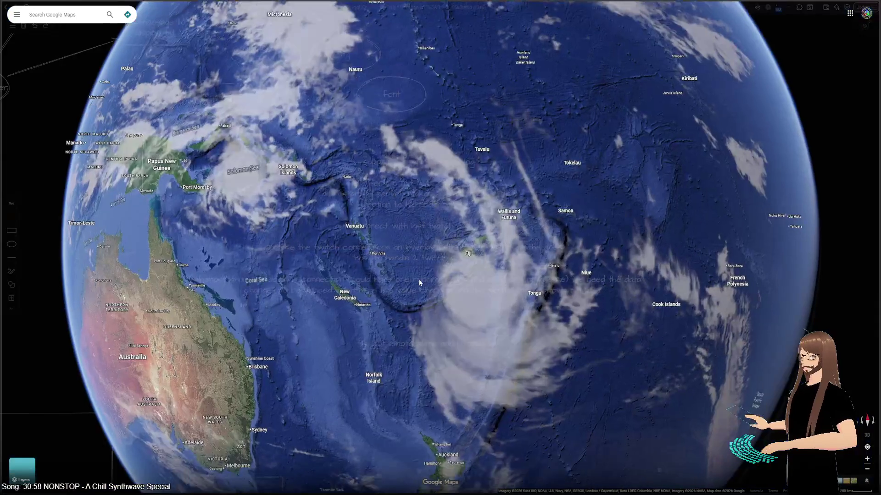
scroll(418, 279, up, 5)
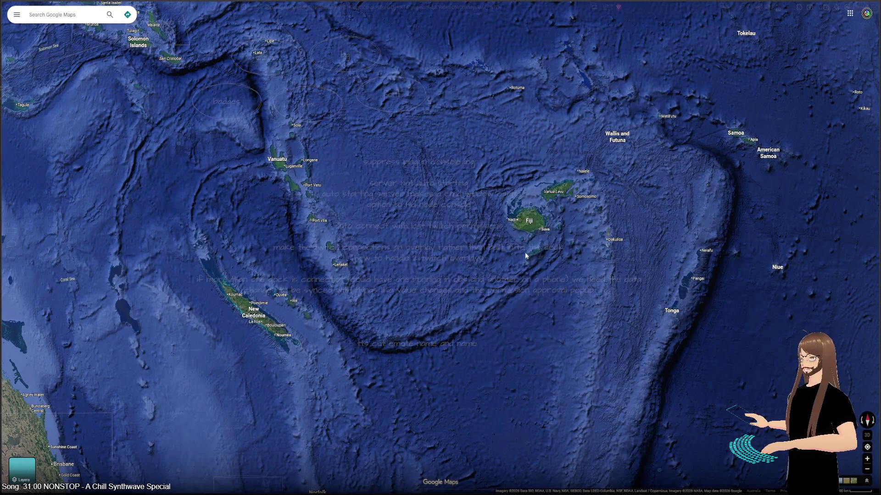
mouse_move(512, 296)
mouse_down()
mouse_move(391, 316)
mouse_move(391, 232)
mouse_move(426, 140)
mouse_move(457, 133)
mouse_up()
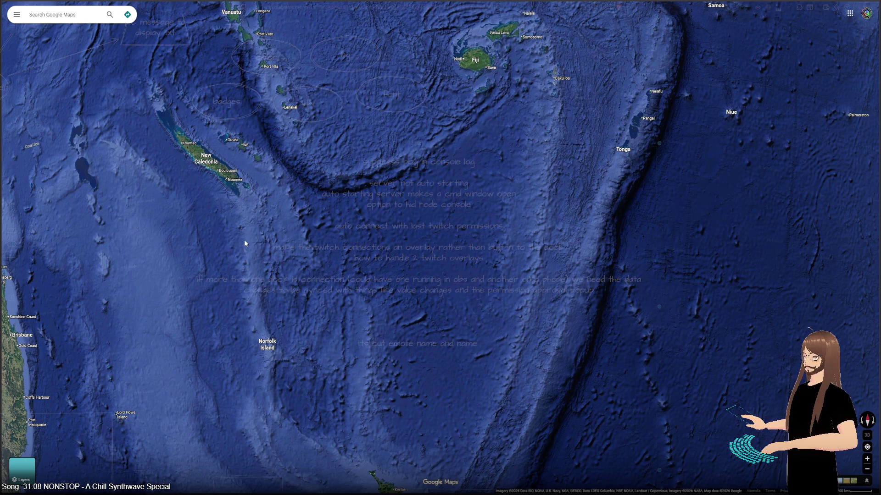
scroll(280, 355, up, 5)
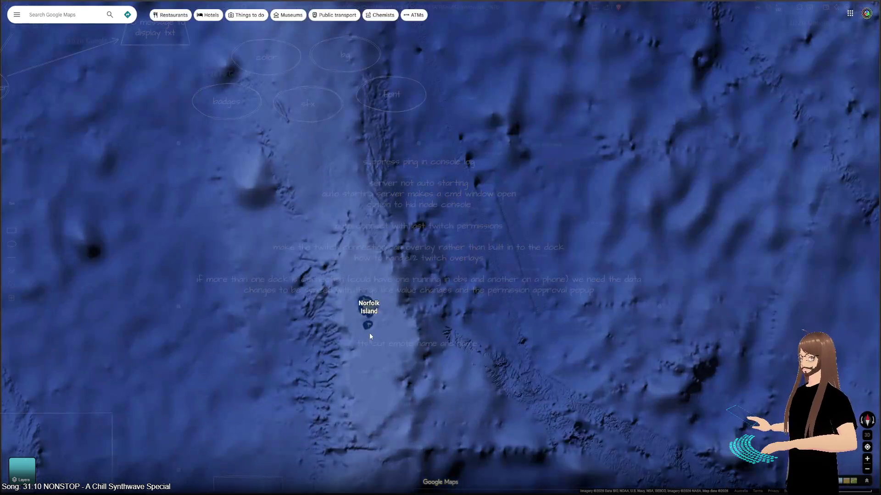
- Zoom and pan the satellite map until all of Norfolk Island is framed
scroll(370, 333, up, 5)
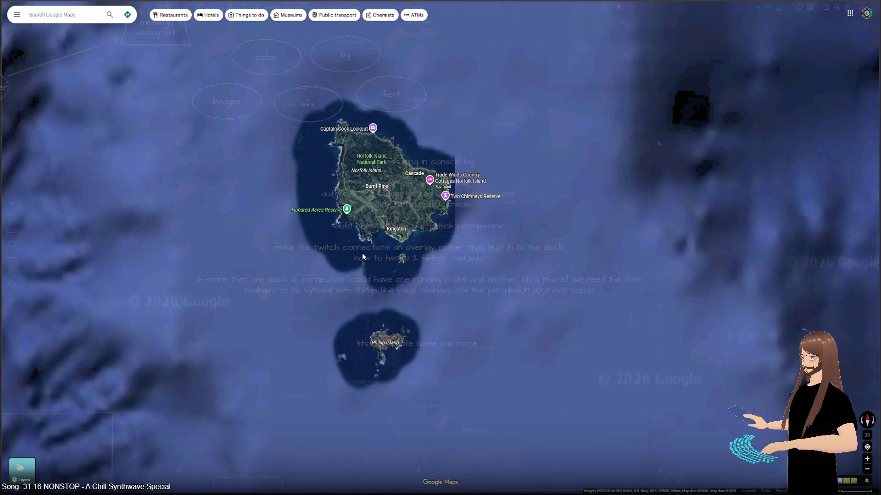
scroll(362, 250, up, 3)
mouse_move(362, 248)
mouse_down()
mouse_move(393, 257)
mouse_move(401, 356)
mouse_up()
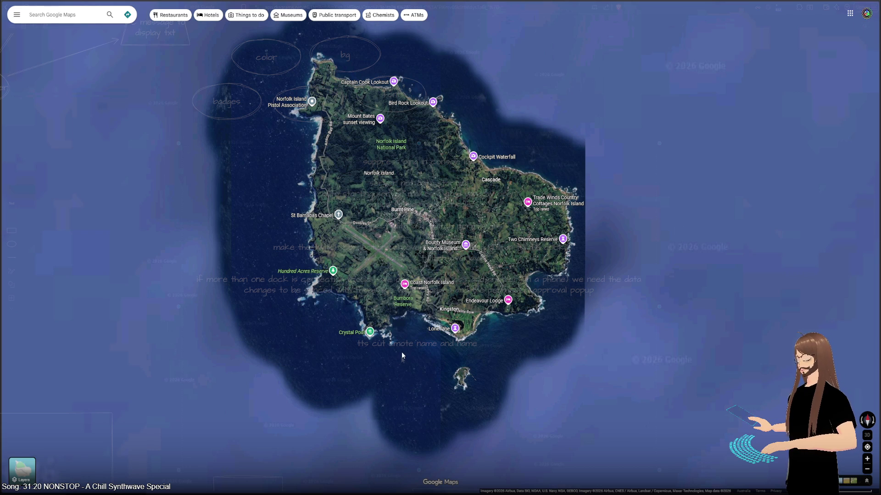
scroll(401, 351, down, 8)
drag(254, 350, 510, 309)
scroll(518, 279, up, 10)
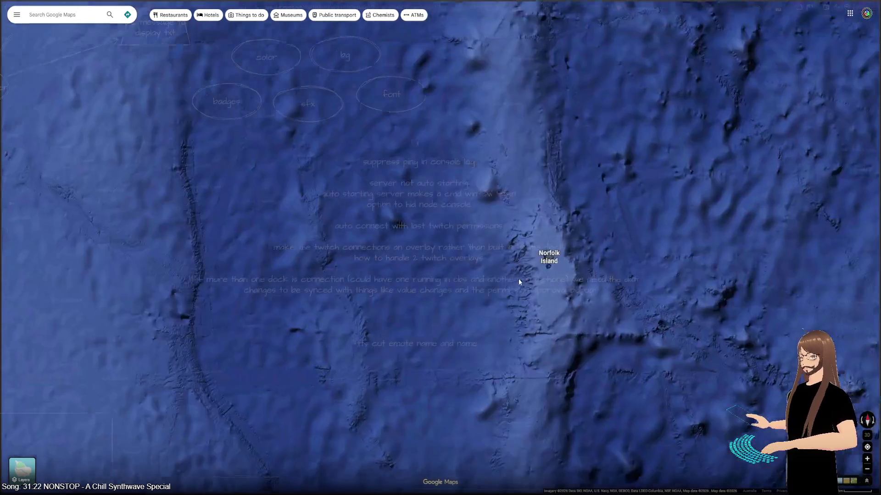
drag(437, 352, 444, 424)
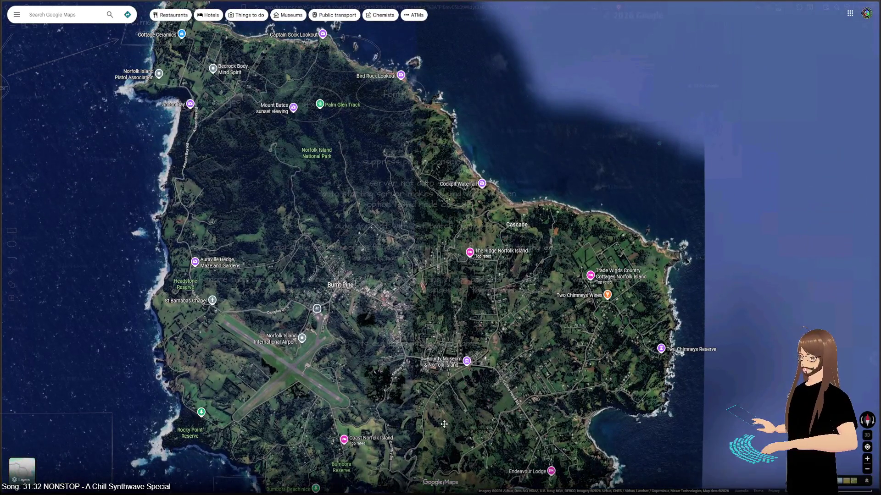
scroll(451, 384, down, 2)
drag(451, 385, 451, 314)
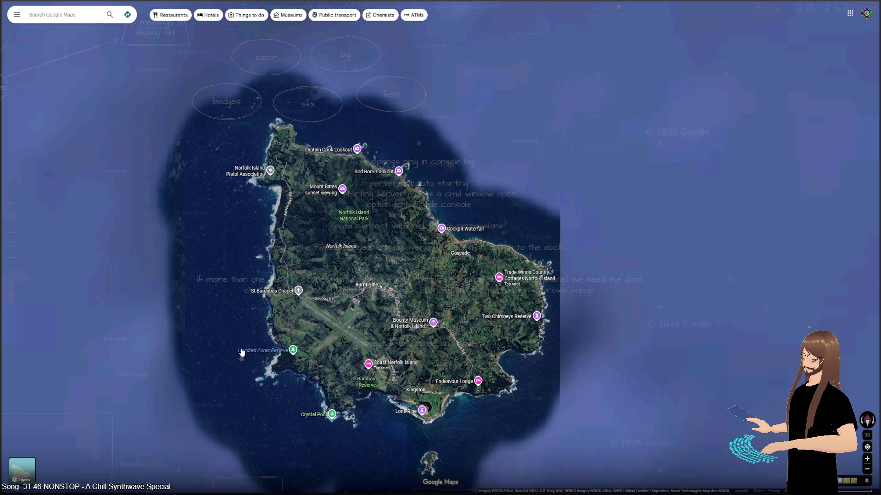
drag(267, 433, 254, 407)
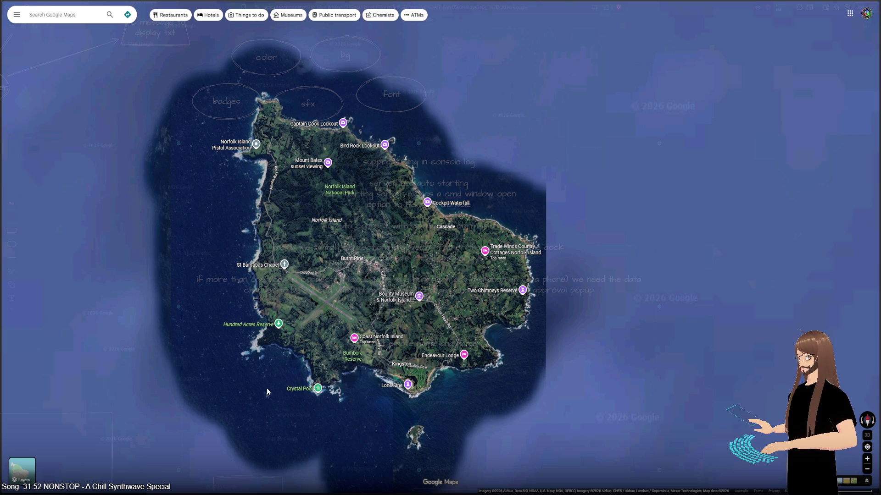
- Close in on the south coast by Kingston and centre Bloody Bridge on the map
scroll(266, 388, up, 3)
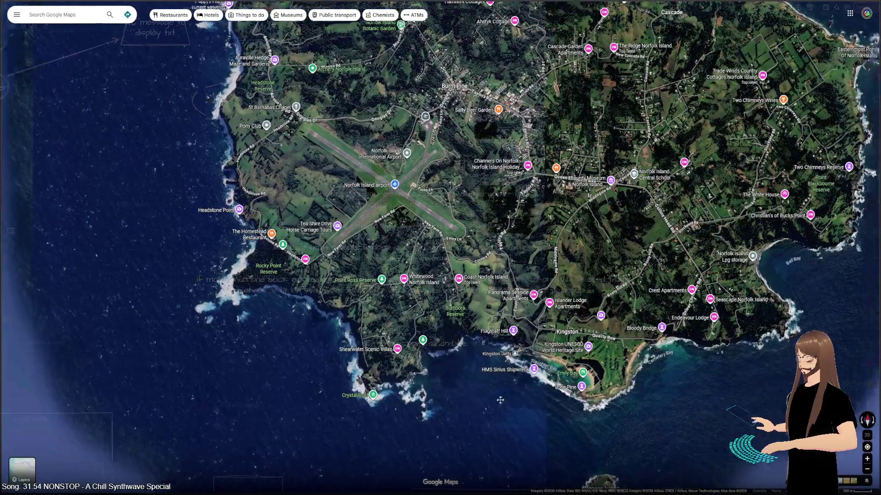
drag(500, 400, 359, 402)
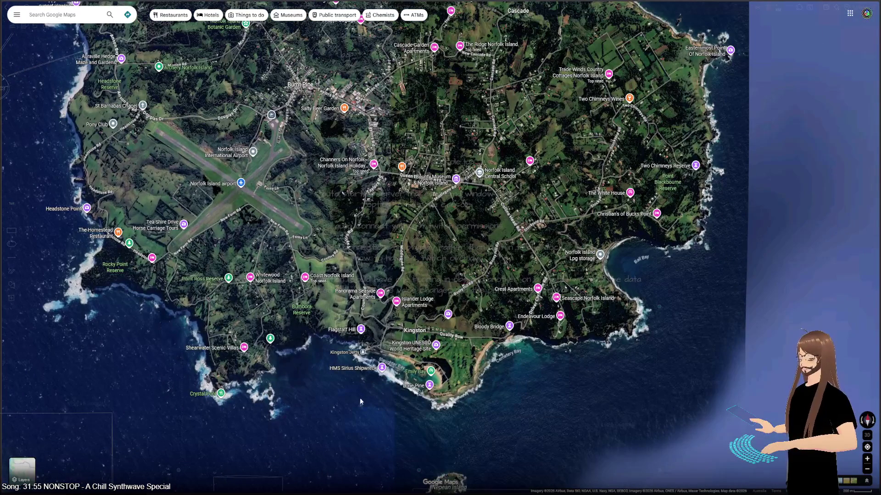
drag(397, 234, 407, 370)
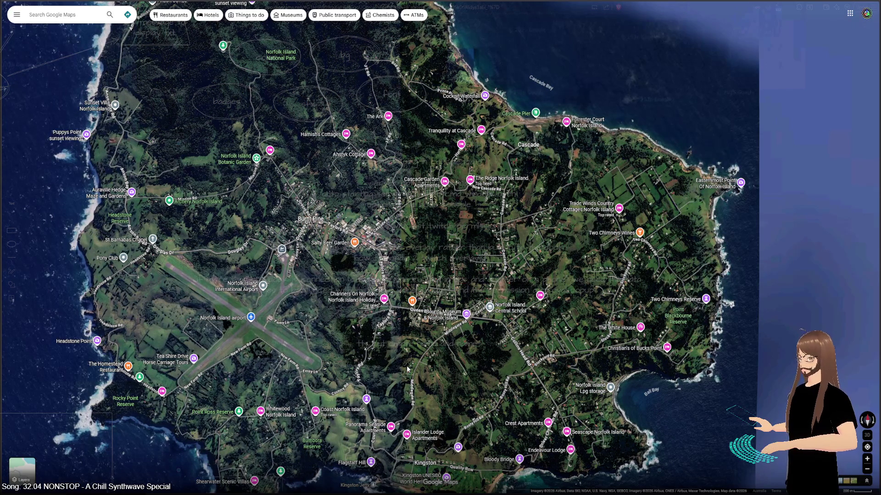
drag(406, 365, 385, 242)
scroll(417, 389, up, 3)
mouse_move(420, 95)
mouse_down()
mouse_move(409, 271)
mouse_move(370, 156)
mouse_up()
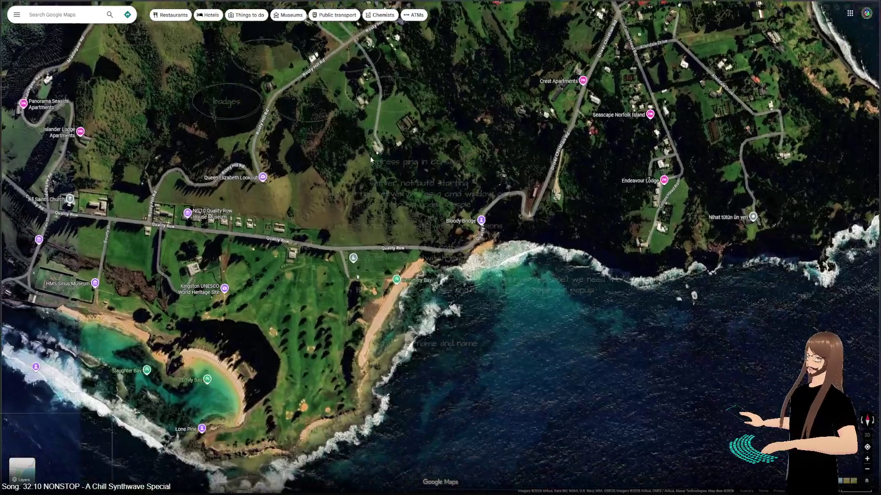
scroll(507, 259, up, 5)
drag(506, 260, 257, 440)
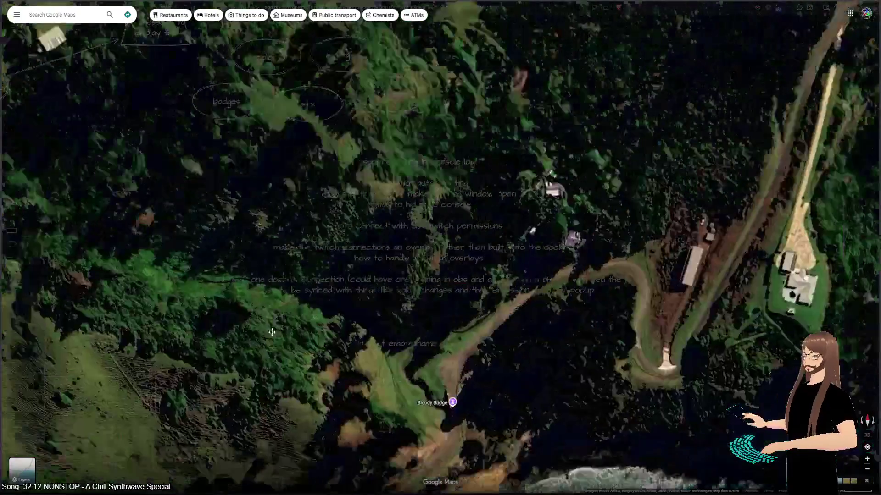
drag(408, 431, 406, 291)
- Open the Bloody Bridge place details and its photo gallery, briefly checking the planning notes
click(405, 268)
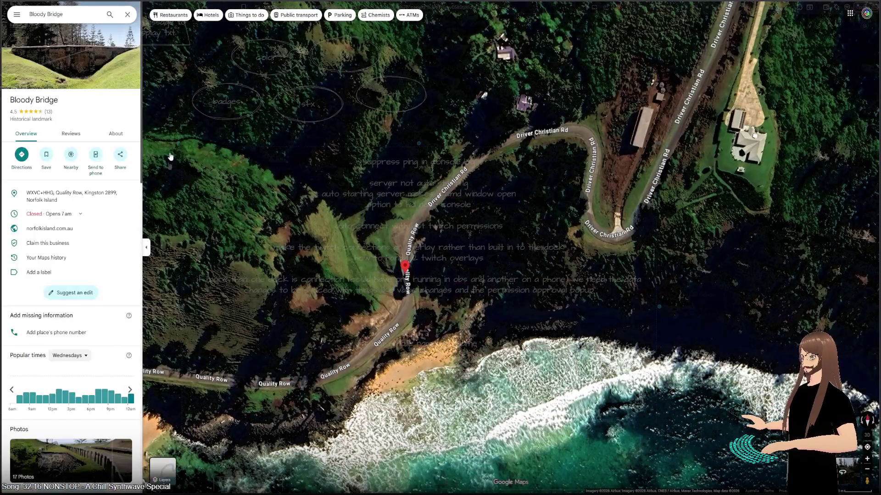
click(71, 58)
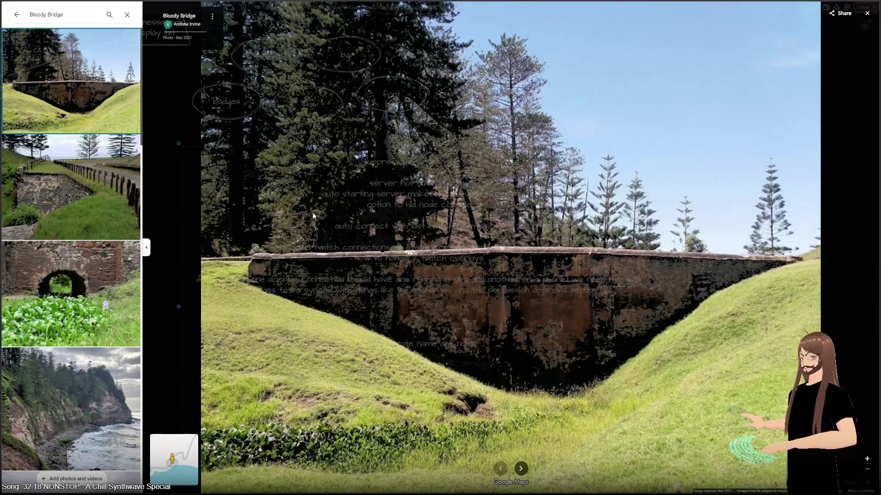
key(alt+Tab)
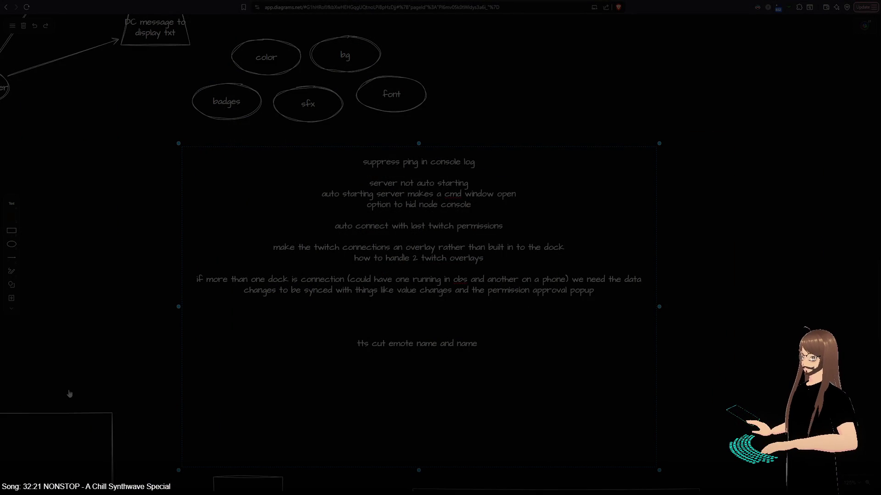
key(alt+Tab)
- View the stone bridge, boy-in-jersey and blue-sky bridge photos, then close the viewer
click(64, 106)
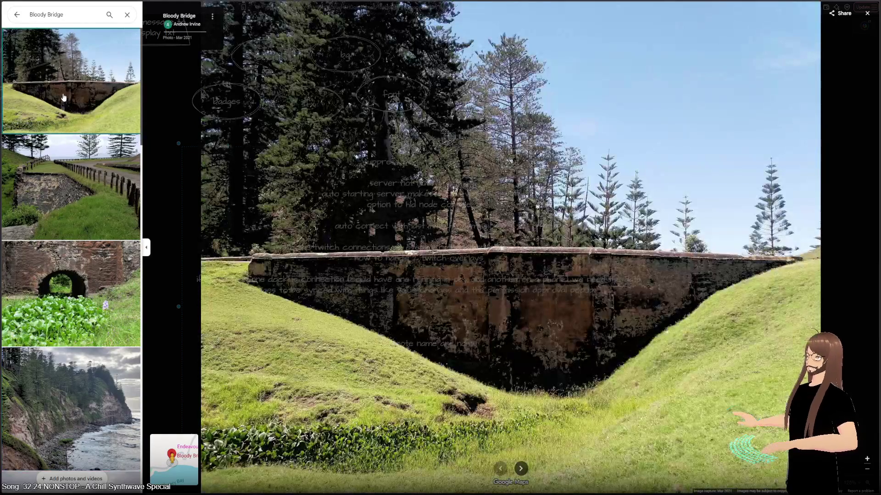
scroll(66, 183, down, 9)
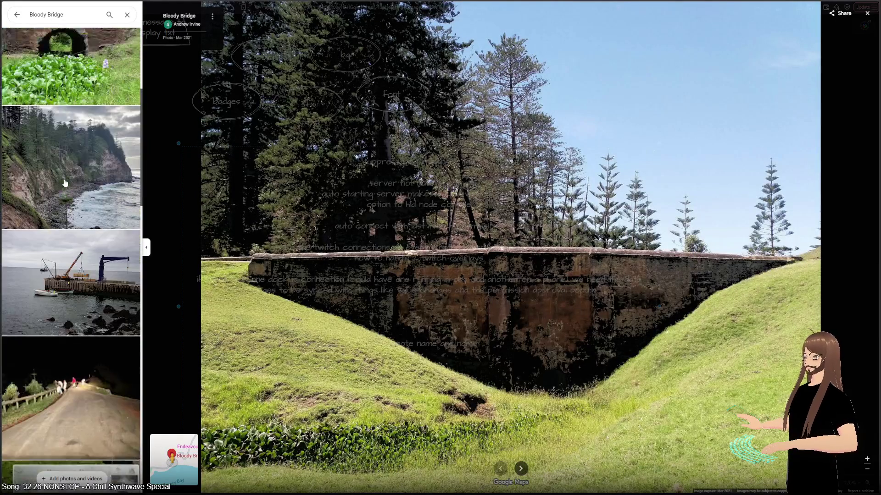
scroll(62, 189, down, 7)
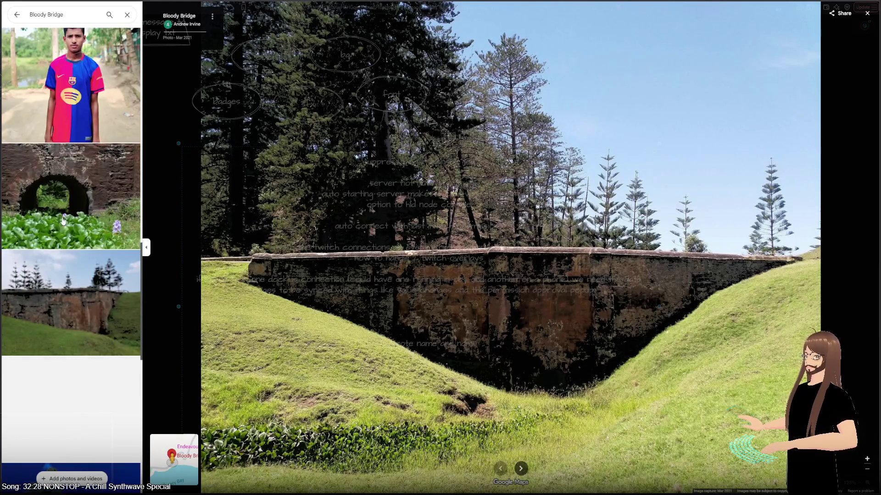
click(63, 184)
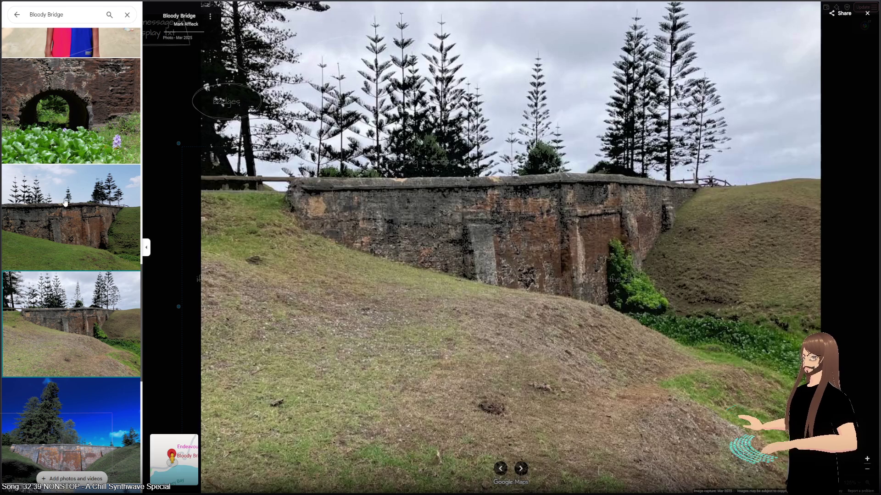
scroll(71, 361, down, 2)
click(71, 361)
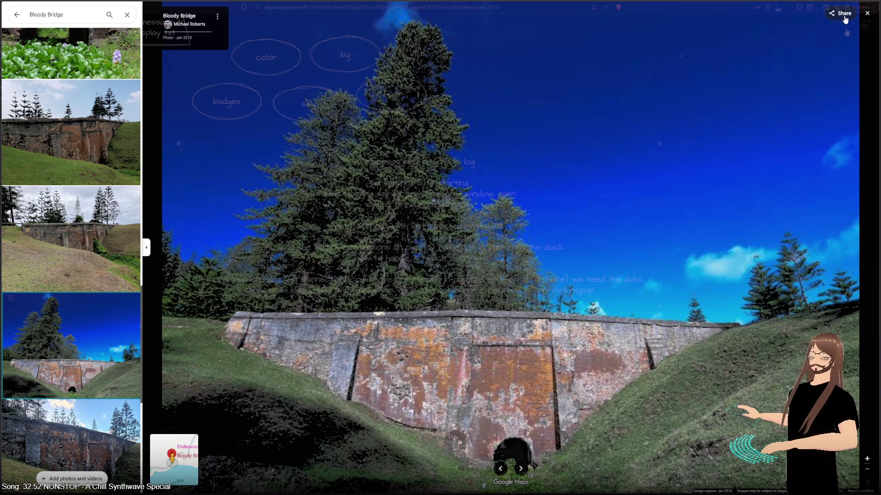
click(866, 14)
scroll(476, 326, down, 3)
- Zoom in and pan the satellite map along Quality Row past the No. 2 buildings
mouse_move(399, 189)
mouse_down()
mouse_move(491, 110)
mouse_move(633, 195)
mouse_up()
scroll(454, 231, up, 5)
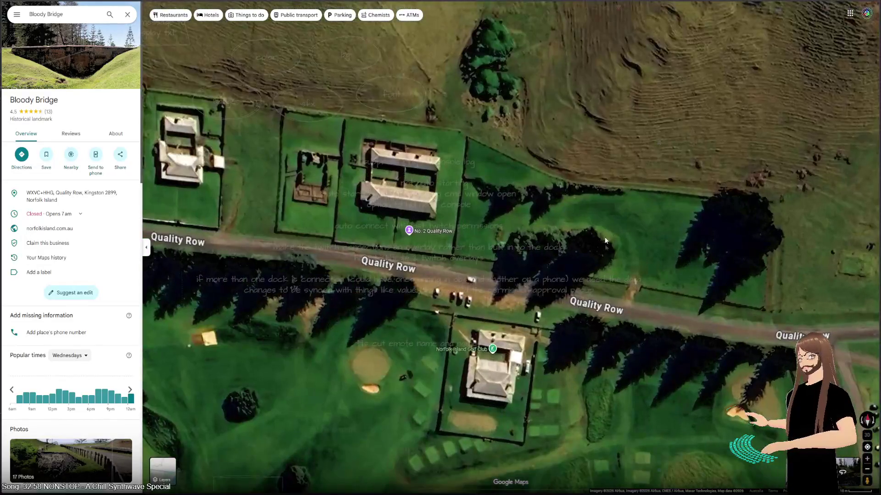
drag(604, 244, 532, 242)
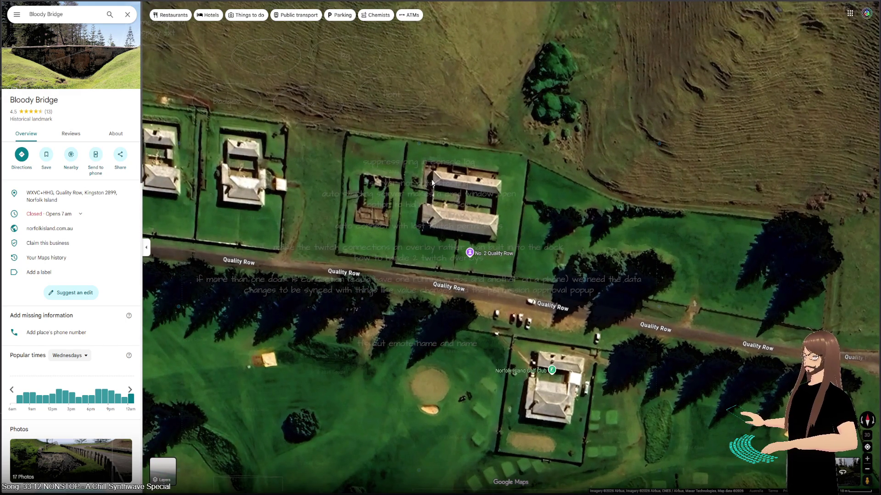
mouse_move(382, 198)
mouse_down()
mouse_move(528, 199)
mouse_move(426, 187)
mouse_up()
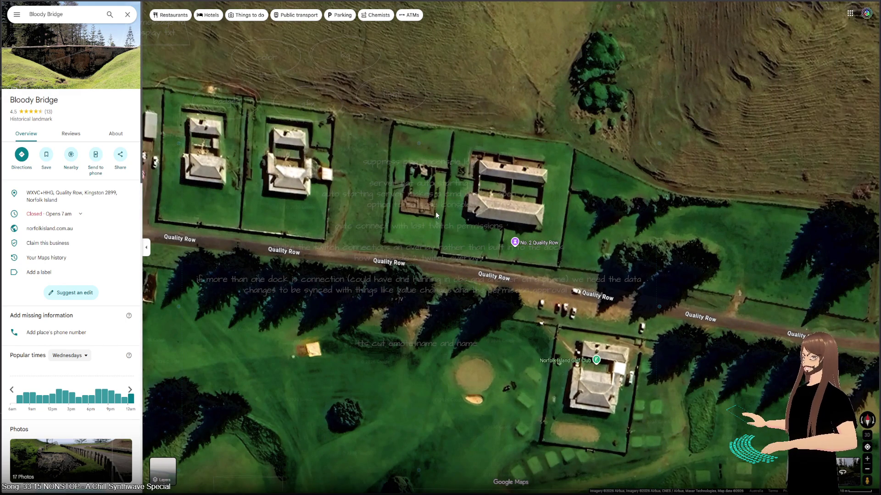
mouse_move(529, 223)
mouse_down()
mouse_move(407, 191)
mouse_move(353, 192)
mouse_up()
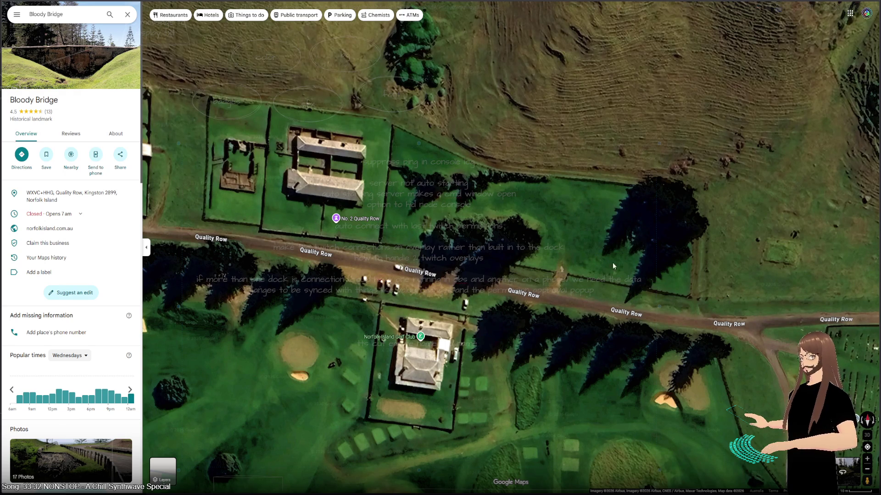
drag(637, 238, 527, 230)
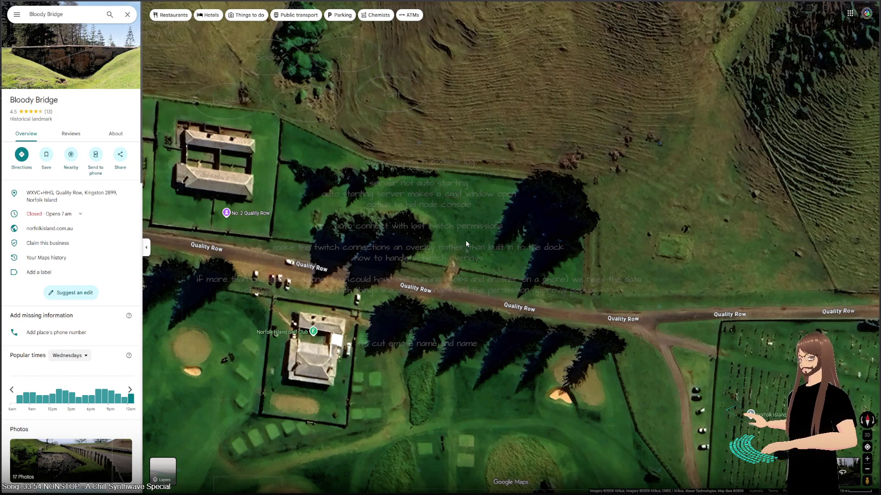
- Bring the cemetery and coast into view, then drop Pegman onto Quality Row
mouse_move(465, 240)
mouse_down()
mouse_move(497, 166)
mouse_move(498, 177)
mouse_move(428, 253)
mouse_up()
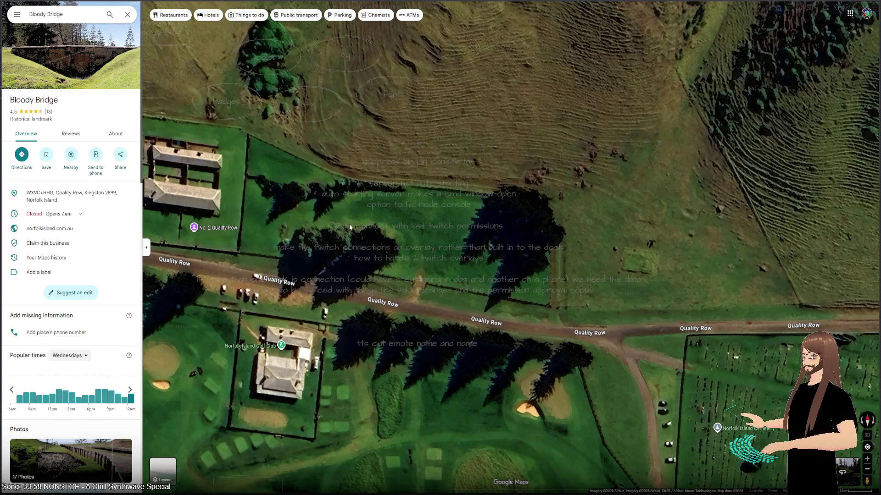
mouse_move(301, 210)
mouse_down()
mouse_move(566, 193)
mouse_move(203, 151)
mouse_up()
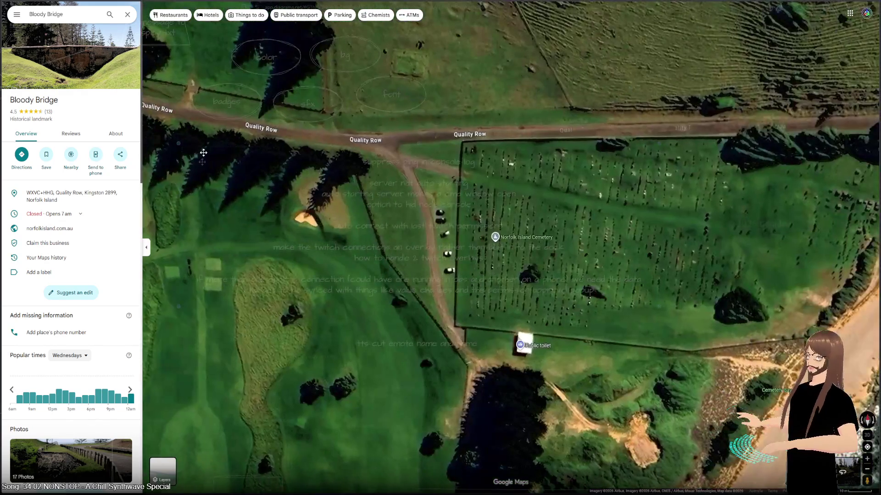
drag(459, 211, 382, 209)
drag(527, 214, 375, 212)
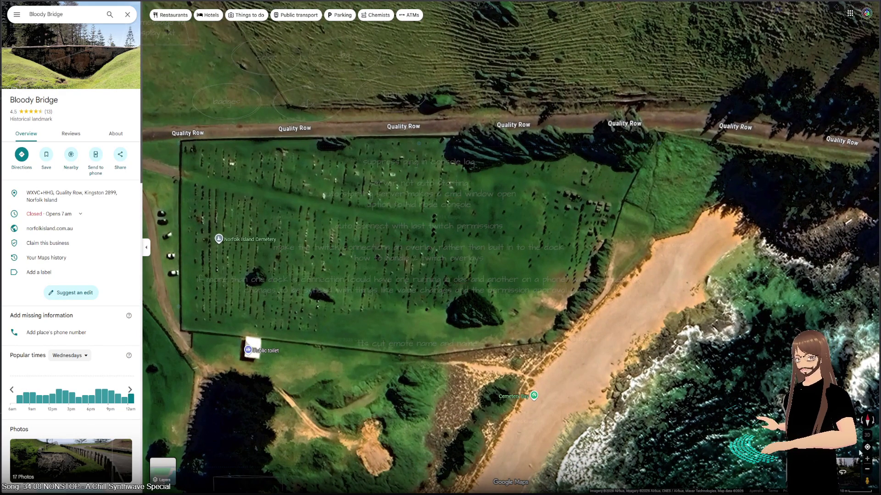
drag(866, 479, 601, 107)
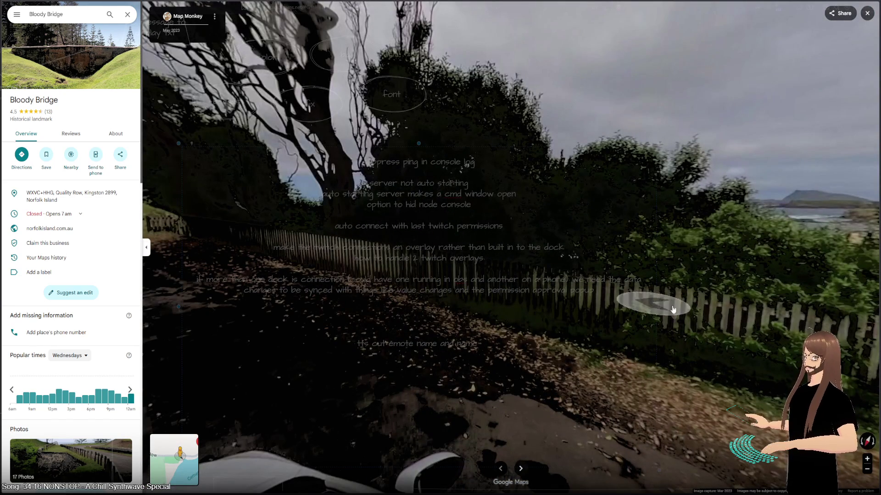
- Move forward in Street View along the fenced road by the sea
click(649, 304)
click(537, 375)
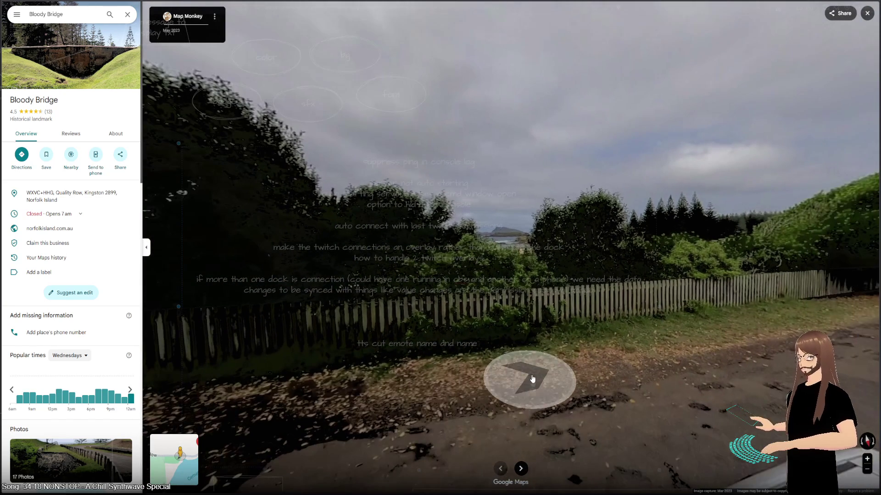
click(530, 452)
click(600, 193)
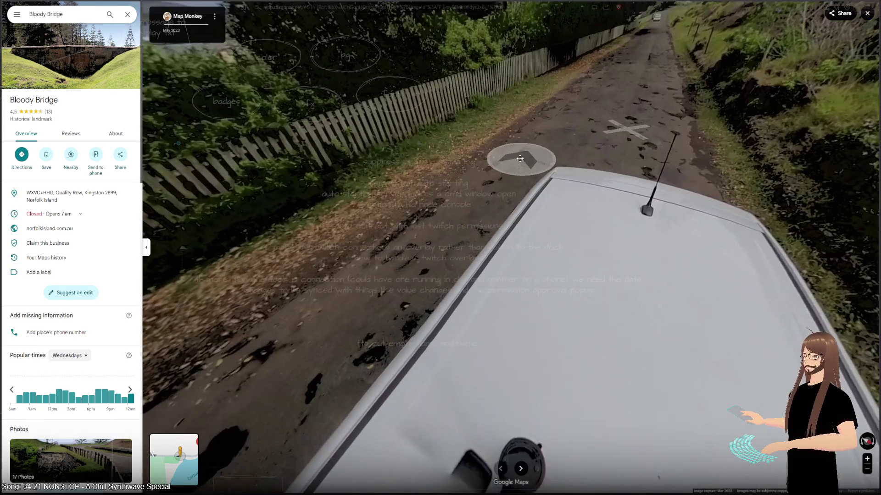
click(520, 159)
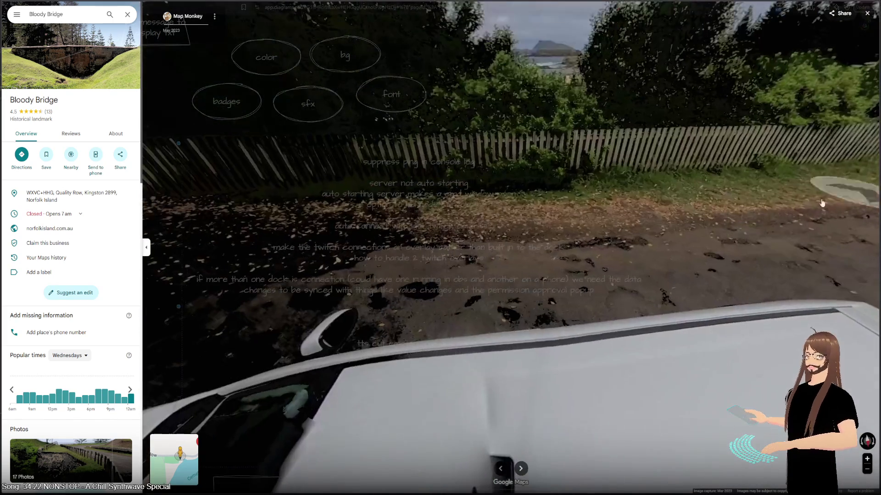
click(639, 196)
click(828, 211)
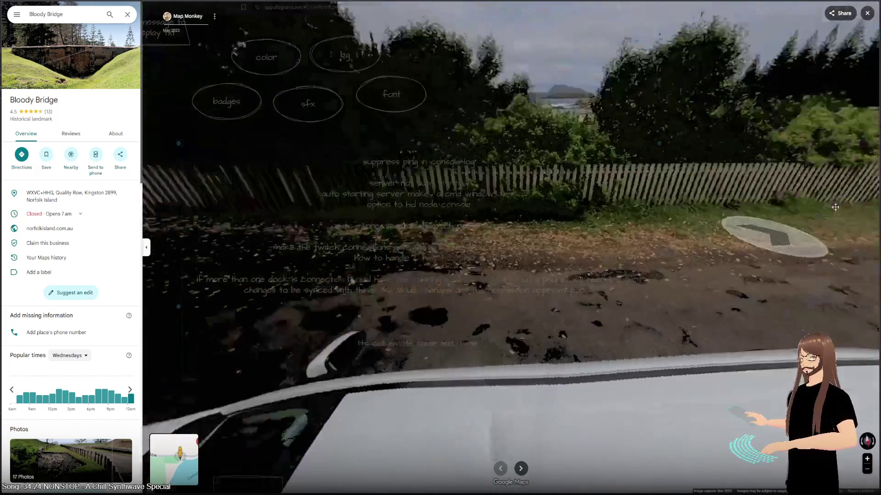
click(752, 198)
click(728, 191)
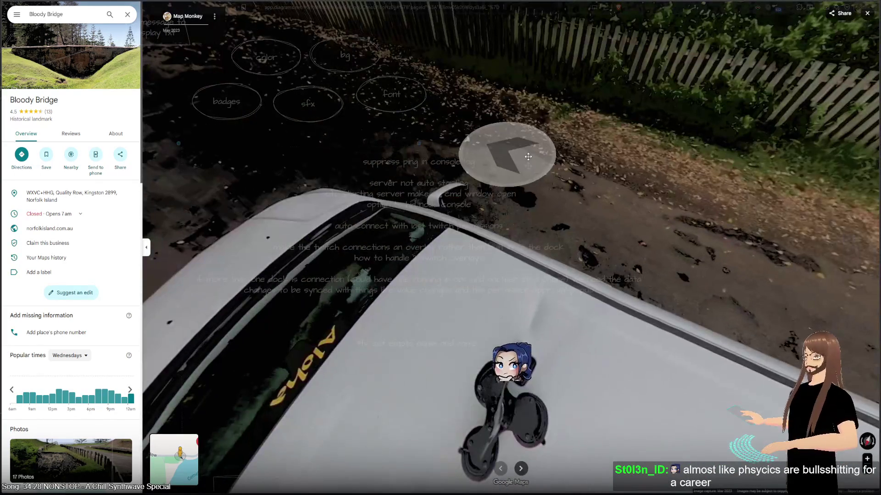
click(509, 149)
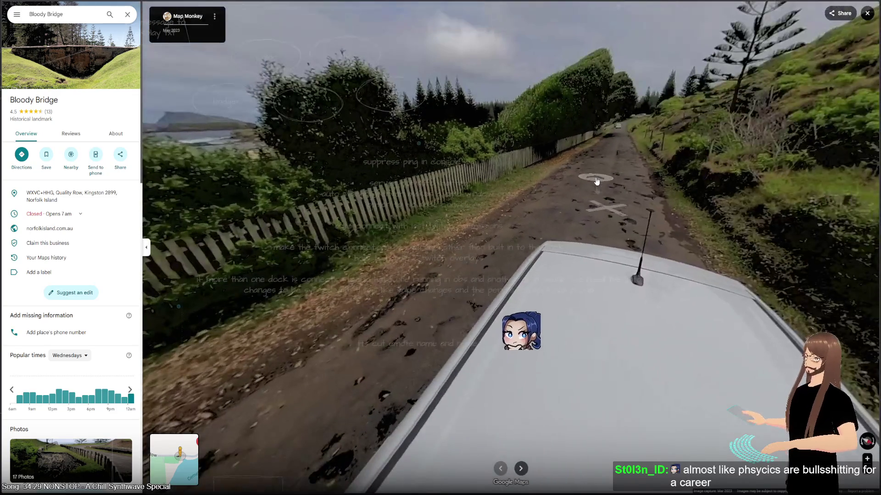
click(599, 172)
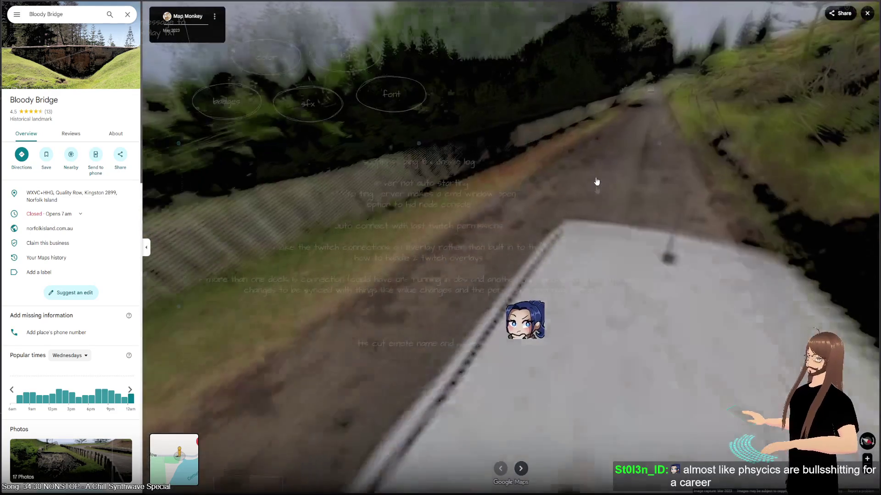
- Continue down the road past the parked car to a spot overlooking the cemetery
click(596, 181)
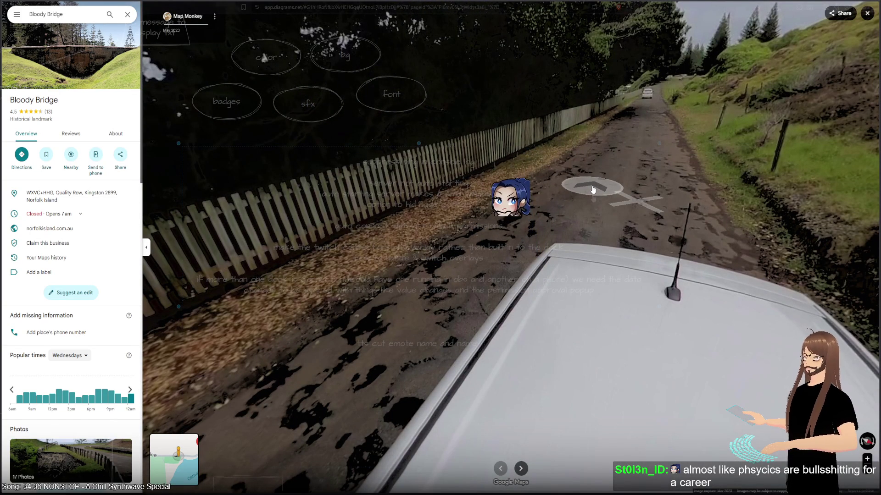
click(592, 189)
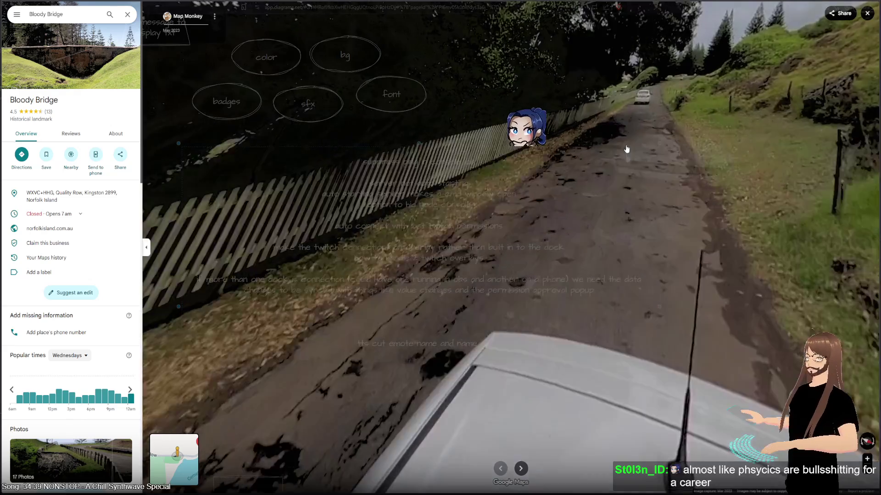
click(627, 149)
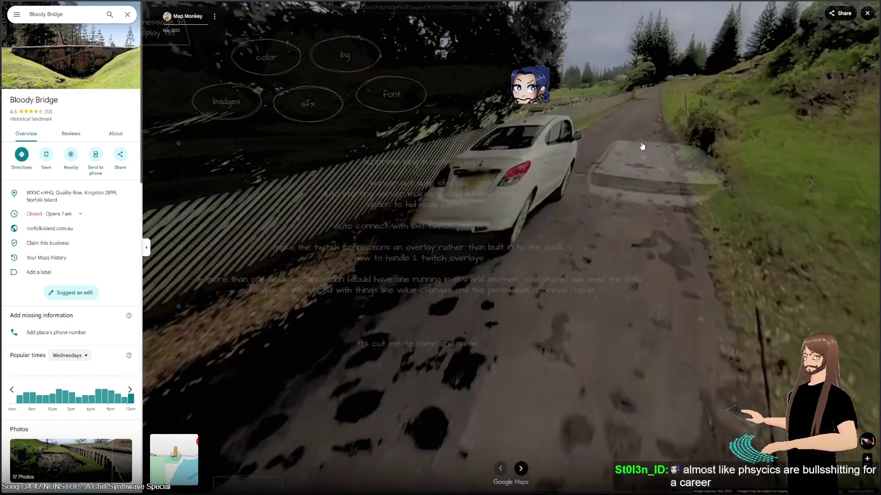
click(643, 146)
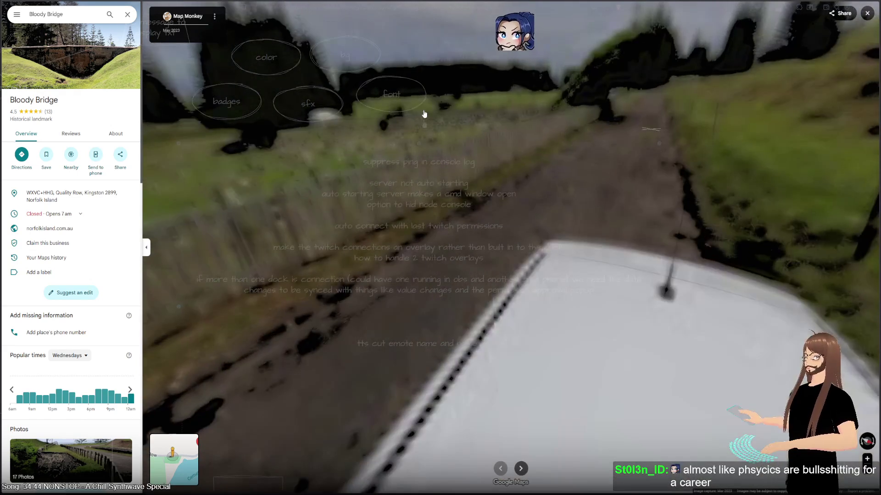
click(432, 118)
click(379, 210)
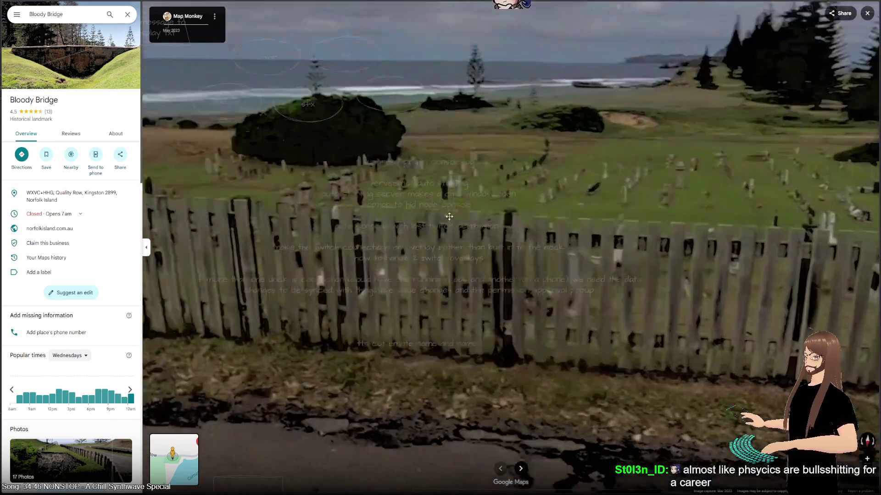
- Turn to face the cemetery and pines, then advance along the cemetery fence
drag(724, 238, 458, 230)
click(295, 222)
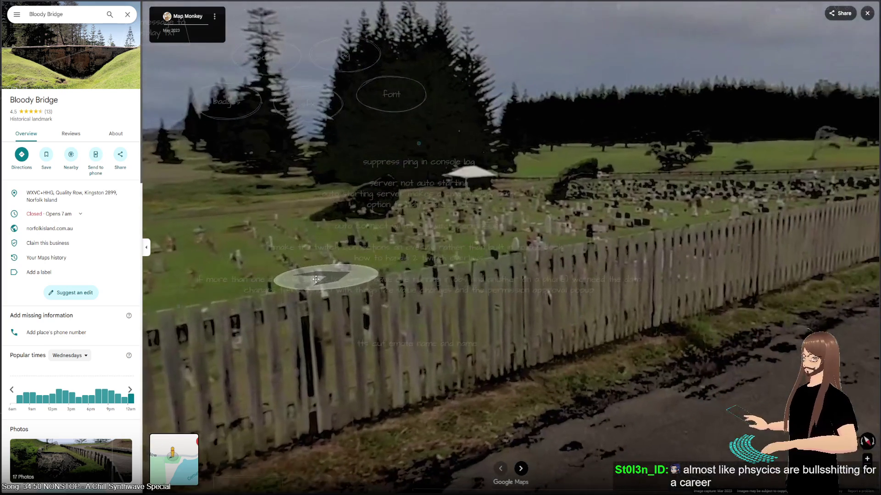
click(607, 227)
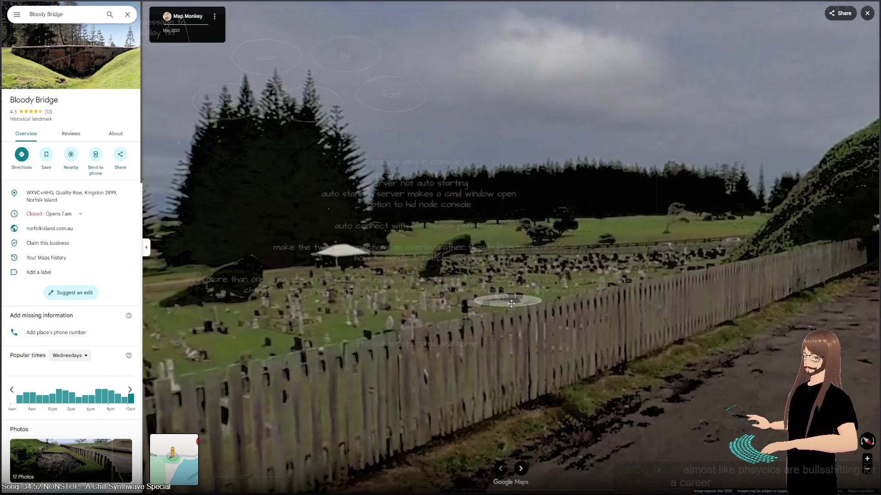
click(448, 305)
click(403, 271)
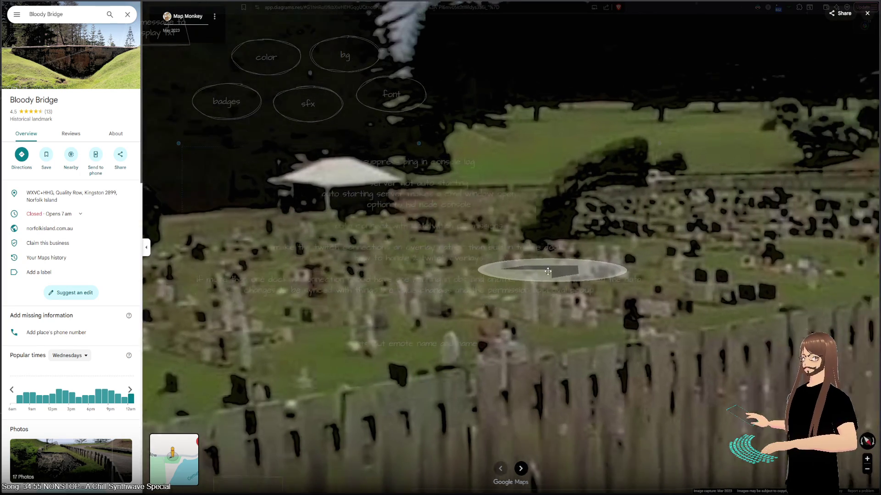
click(531, 266)
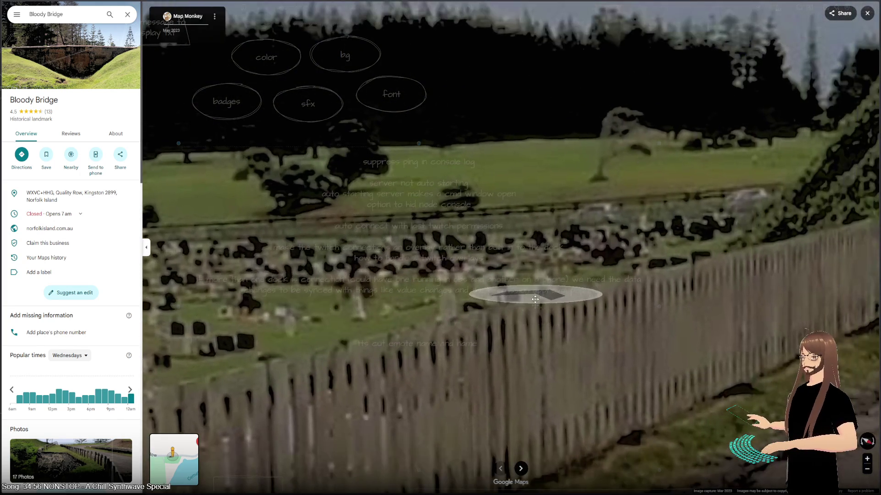
click(535, 299)
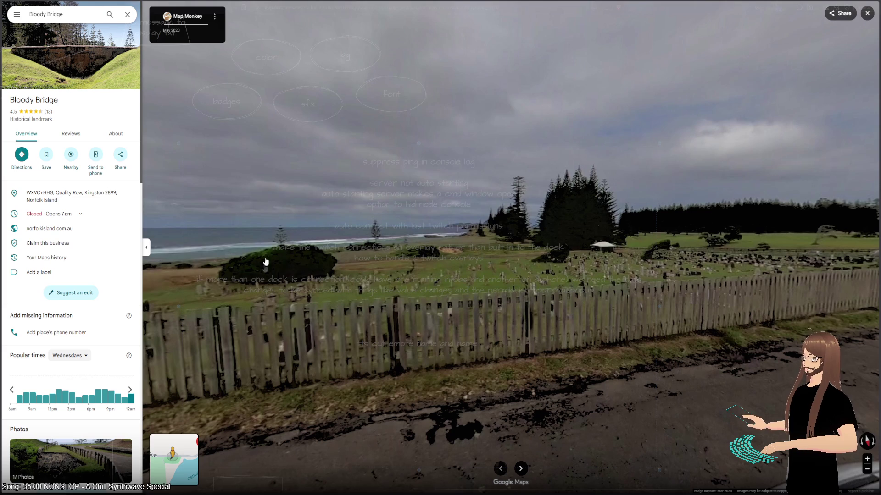
- Look back up the road, advance toward the headland, face the cemetery, then exit Street View
drag(177, 266, 737, 260)
click(403, 229)
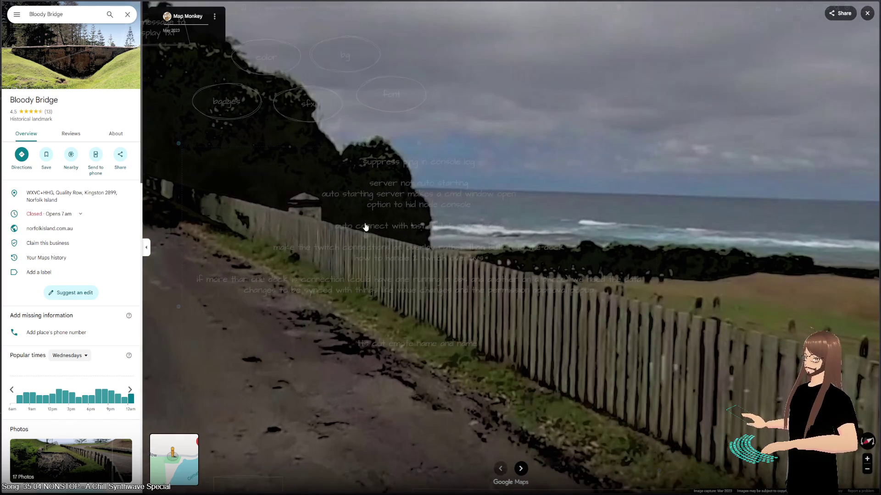
key(Right)
key(Right)
key(Right)
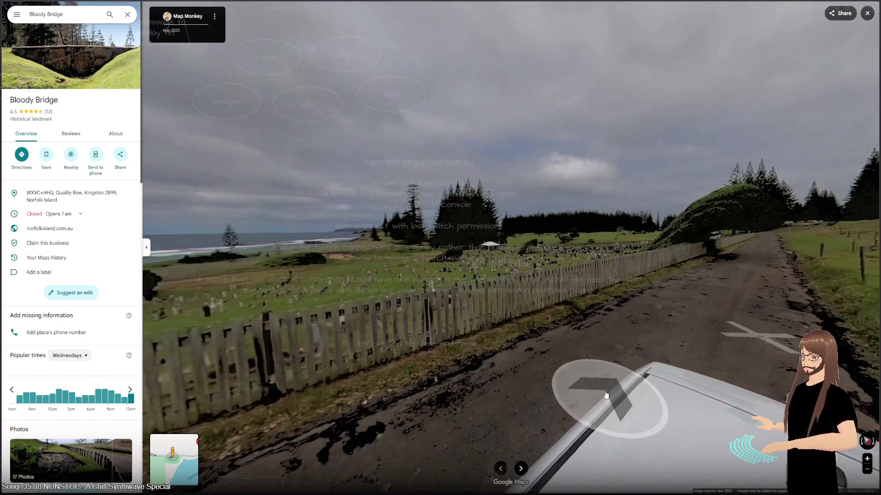
click(867, 13)
- Zoom out and pan the satellite map along the coast toward Kingston
scroll(380, 329, down, 2)
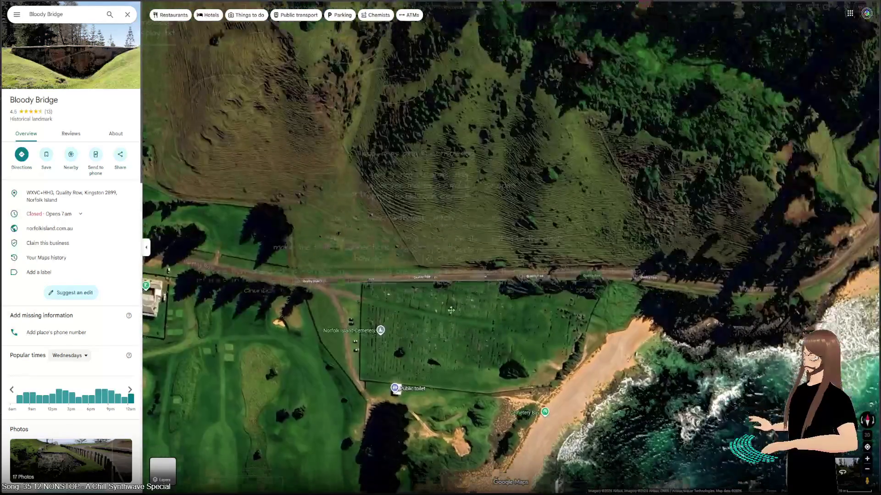
drag(380, 328, 397, 85)
scroll(387, 193, down, 3)
mouse_move(353, 271)
mouse_down()
mouse_move(655, 218)
mouse_move(463, 233)
mouse_up()
- Zoom in on Emily Bay and open its place details and photo gallery
scroll(655, 217, up, 2)
scroll(646, 231, up, 5)
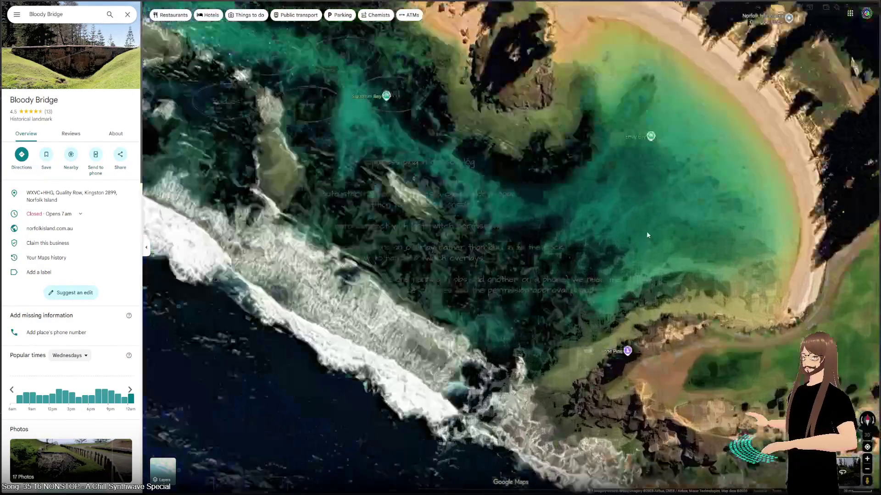
drag(719, 117, 492, 191)
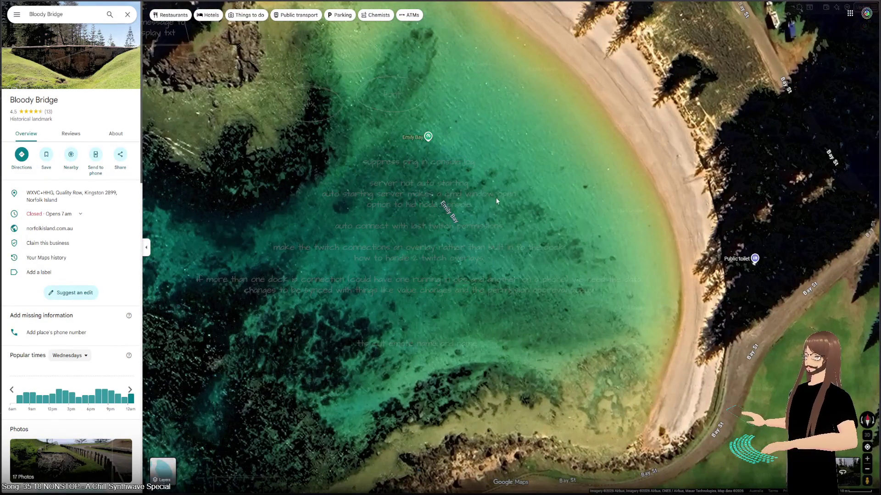
click(428, 138)
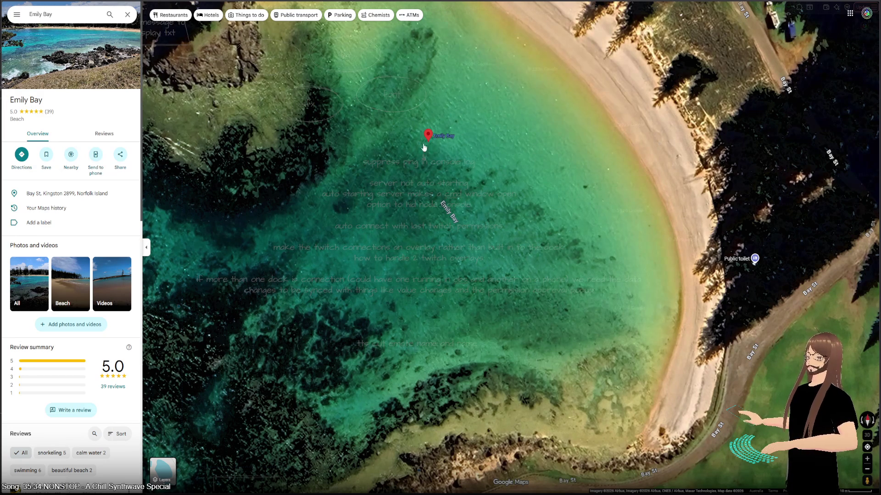
click(45, 68)
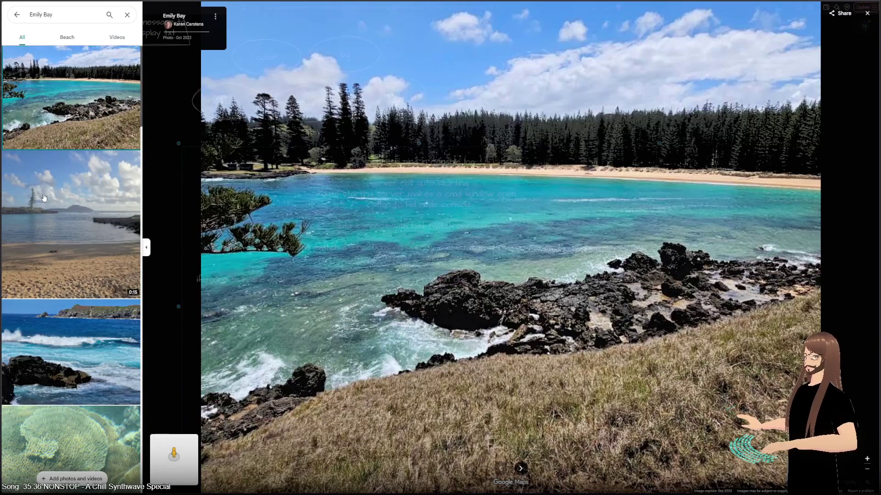
- Scroll the Emily Bay thumbnails and show the sandy stone-ruin photo full size
scroll(42, 200, down, 15)
scroll(41, 201, down, 10)
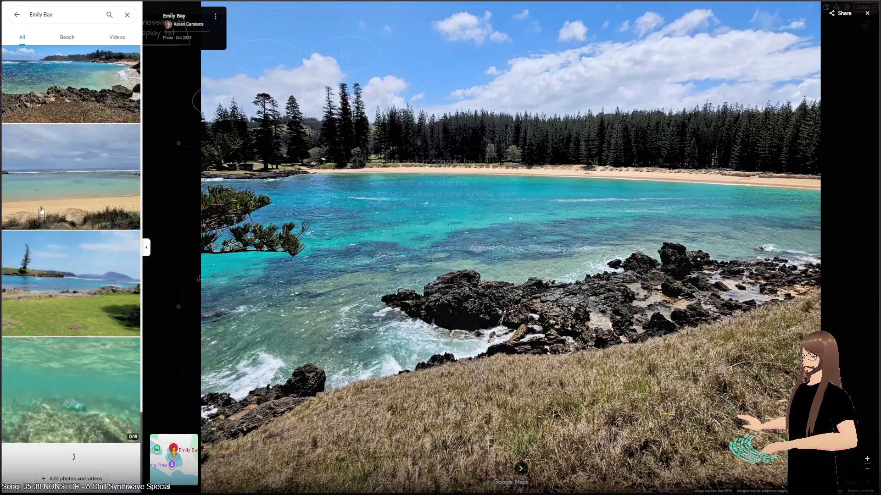
scroll(42, 215, down, 5)
scroll(42, 216, down, 15)
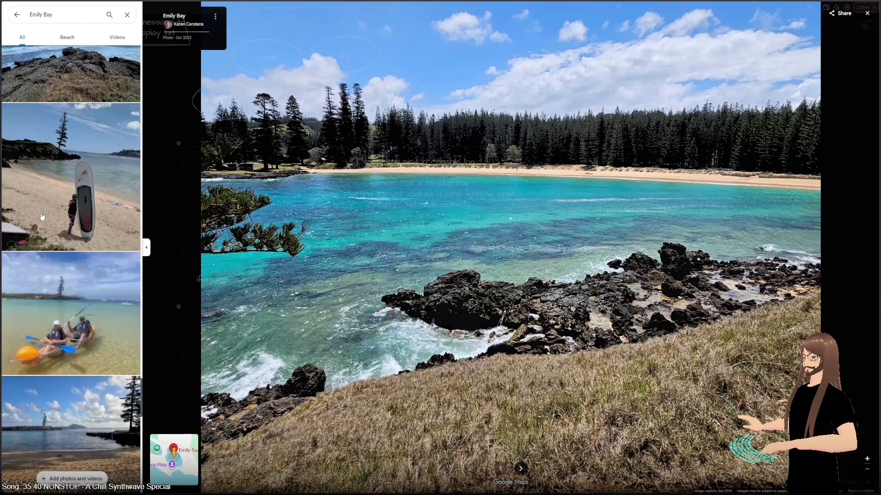
scroll(41, 216, down, 5)
scroll(45, 221, up, 5)
click(51, 225)
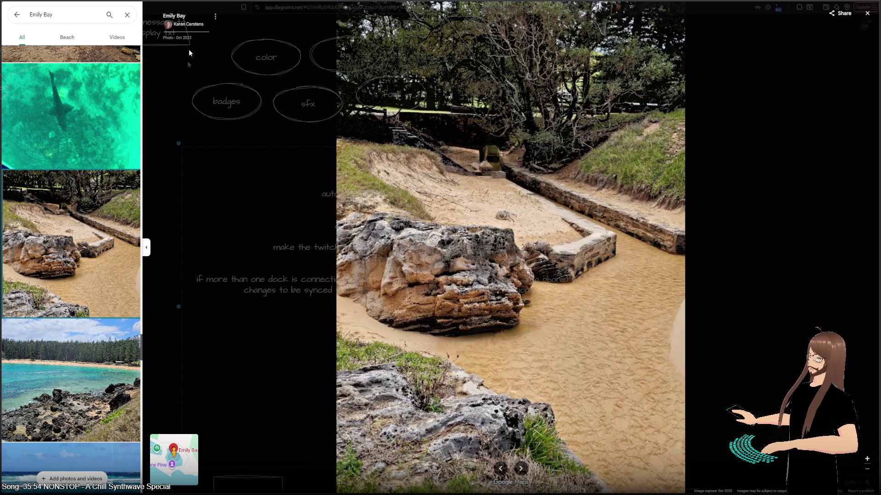
- Step through the following waves, coral, beach and ruin photos to the Salt House sign
click(519, 469)
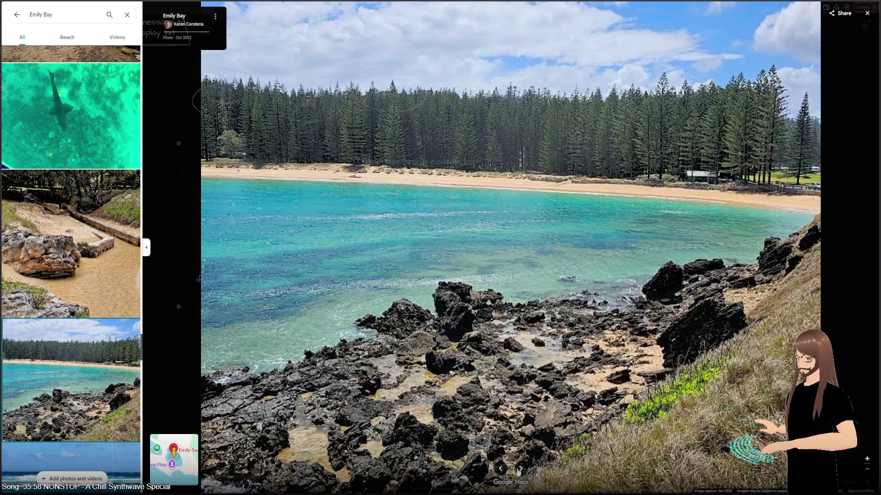
click(519, 469)
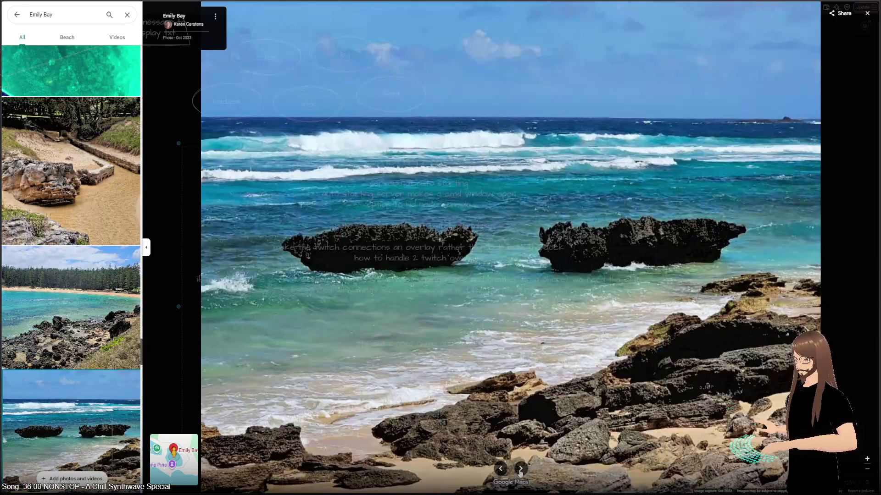
click(520, 470)
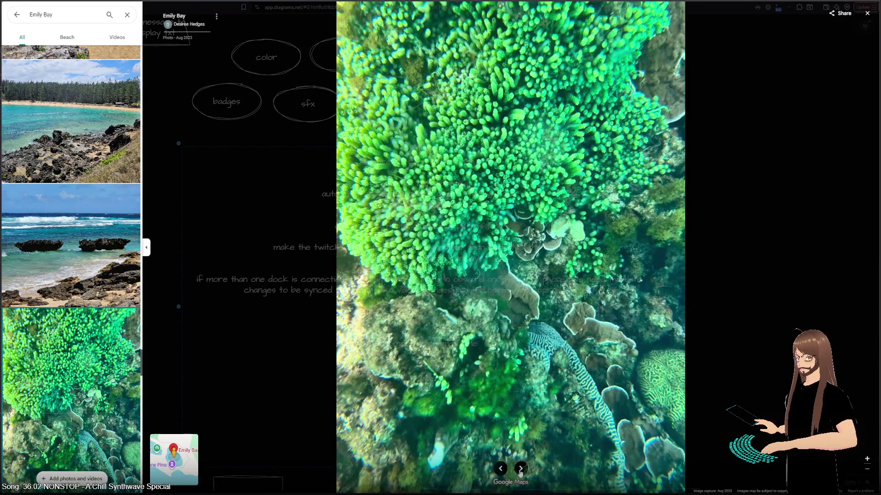
click(520, 469)
click(519, 469)
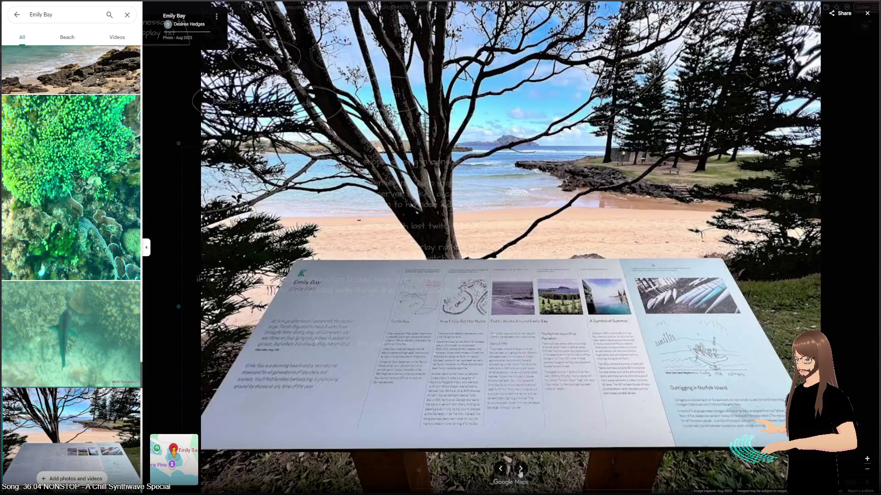
click(520, 472)
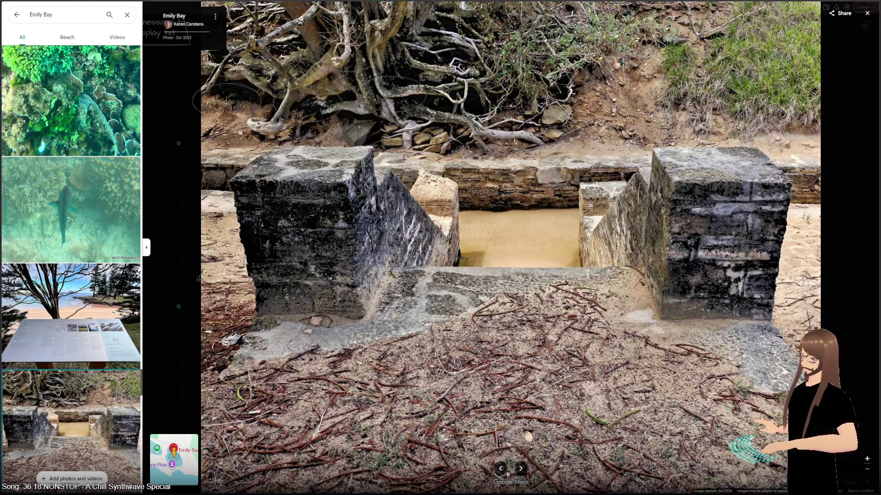
click(516, 469)
click(515, 470)
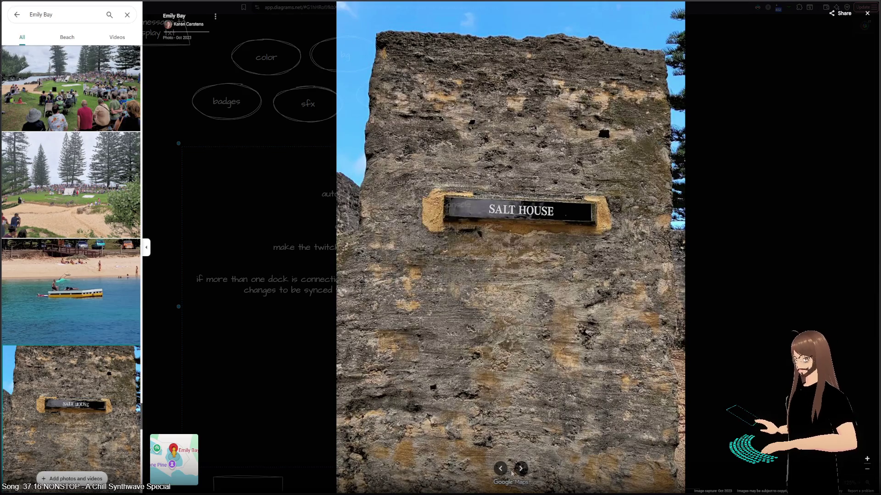
- Step through the paddleboarders, stone arch, ruins, coral, salt-history board and crowd photos
click(502, 469)
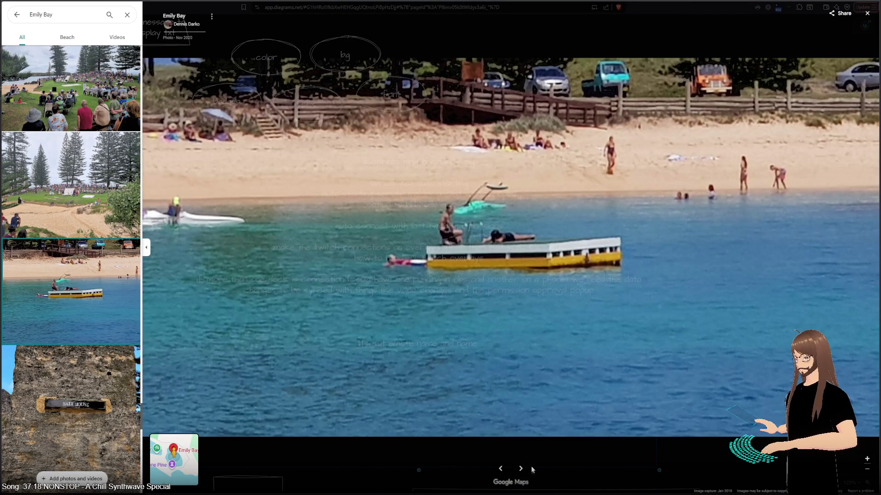
click(522, 469)
click(522, 468)
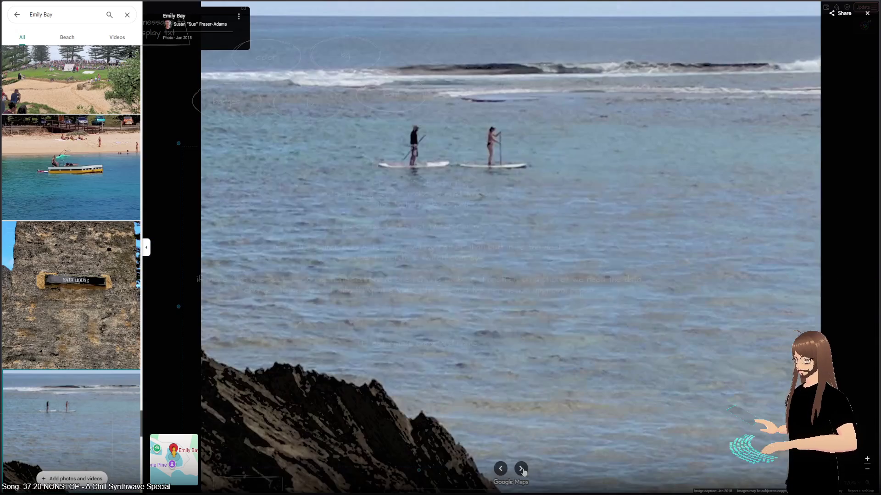
click(522, 468)
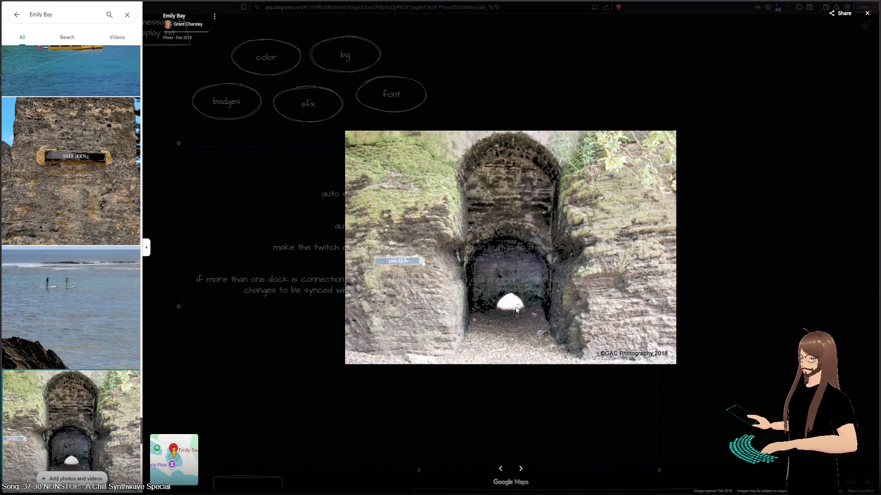
click(520, 468)
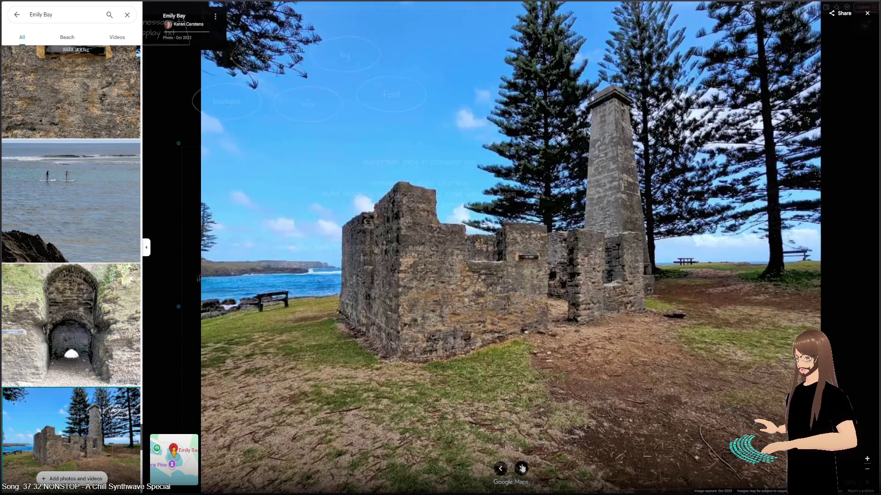
click(522, 468)
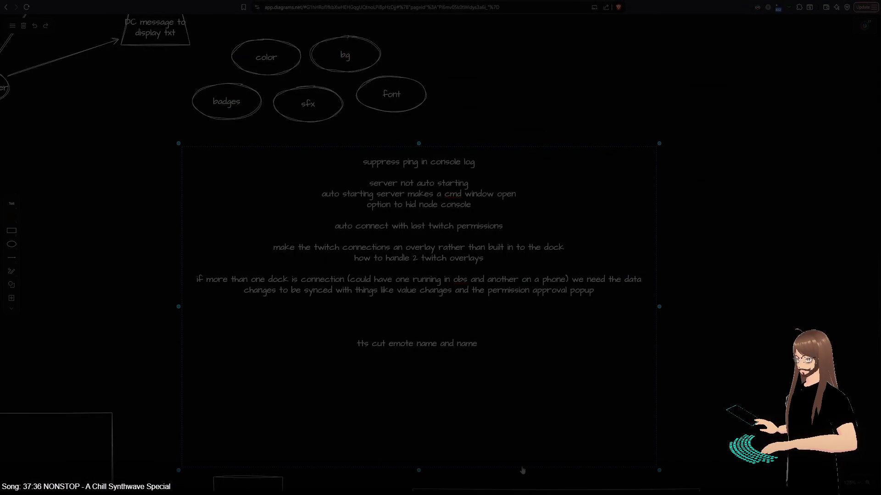
click(522, 468)
click(521, 469)
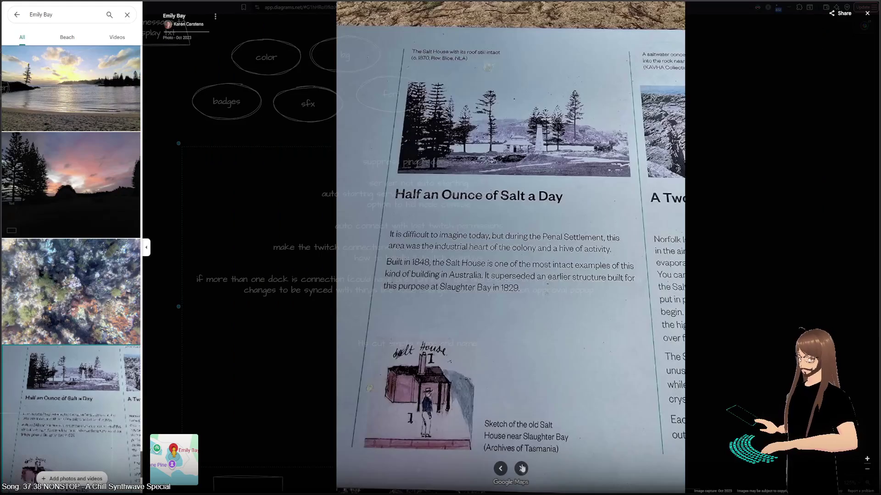
click(521, 468)
click(522, 469)
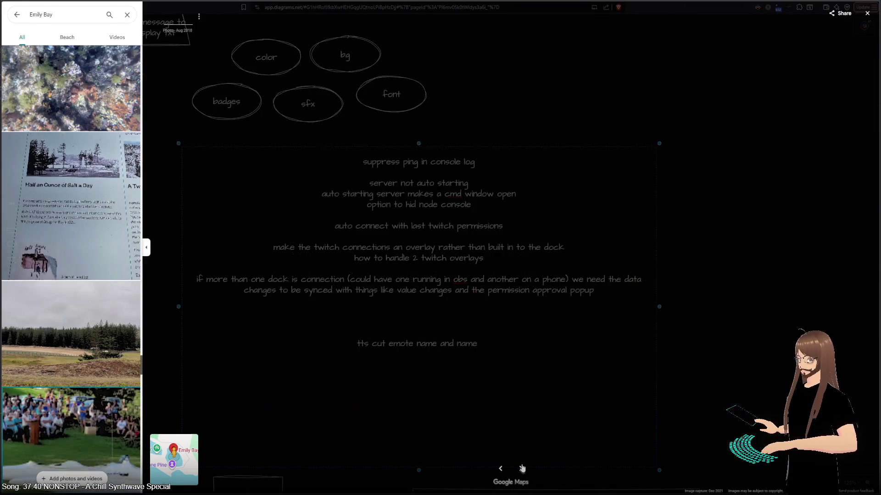
- Continue past the beach, sea, parrotfish and rock-window photos to the rock-and-pine shot
click(521, 468)
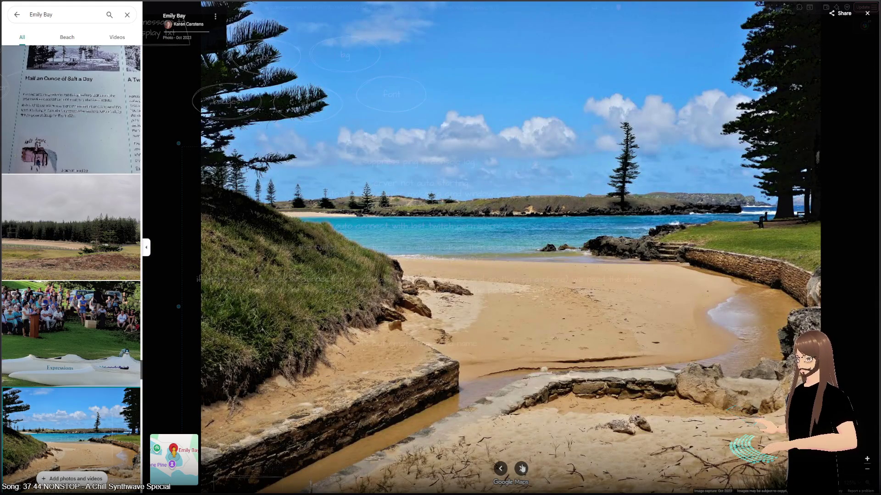
click(522, 468)
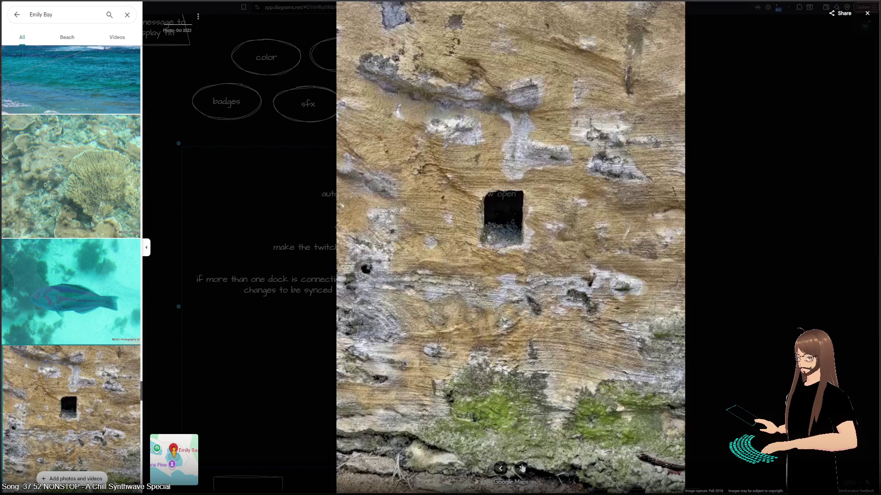
click(522, 468)
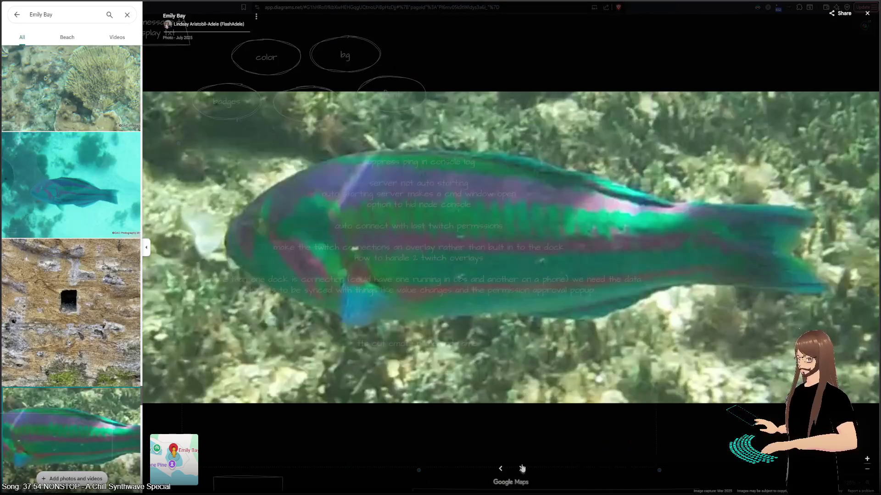
click(522, 469)
key(Left)
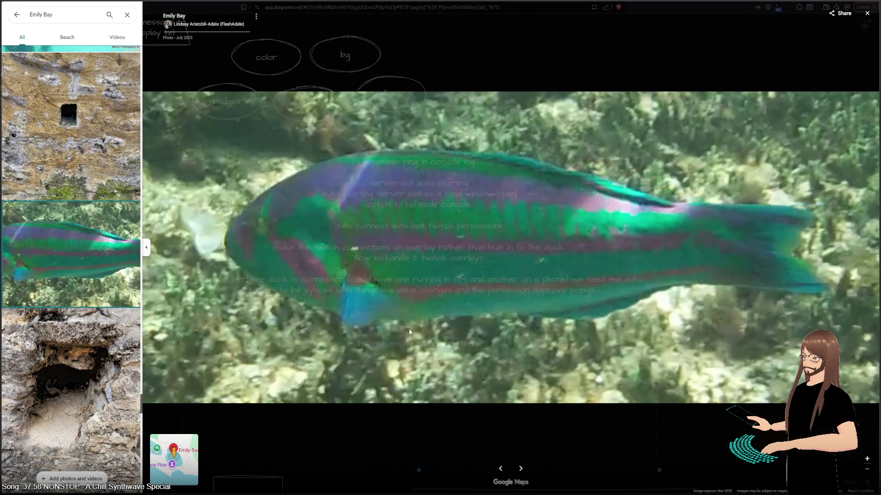
click(523, 470)
click(522, 470)
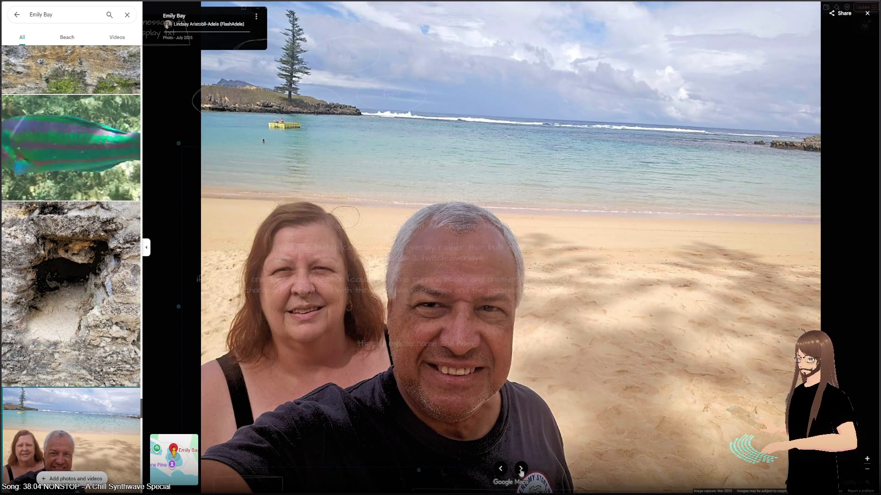
click(521, 469)
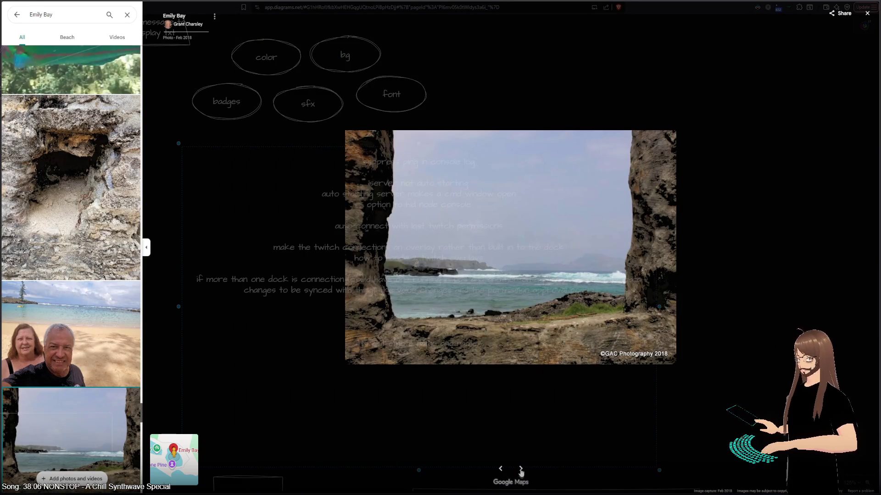
click(521, 469)
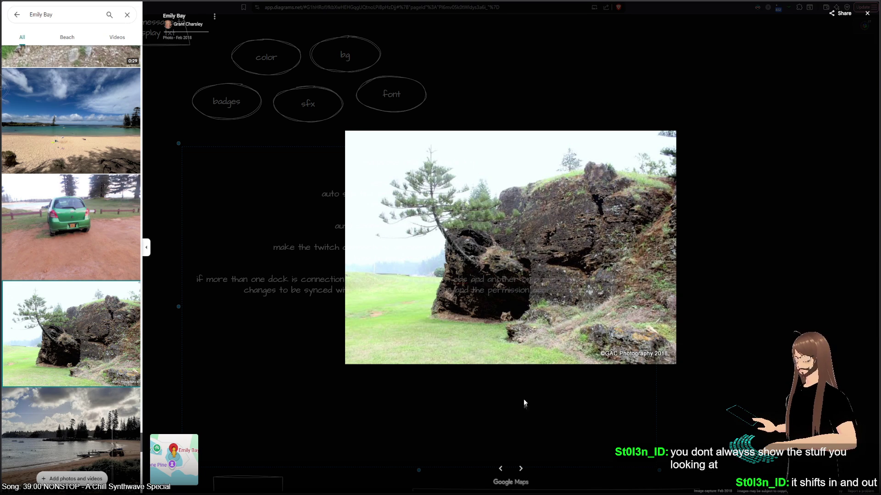
scroll(51, 255, down, 10)
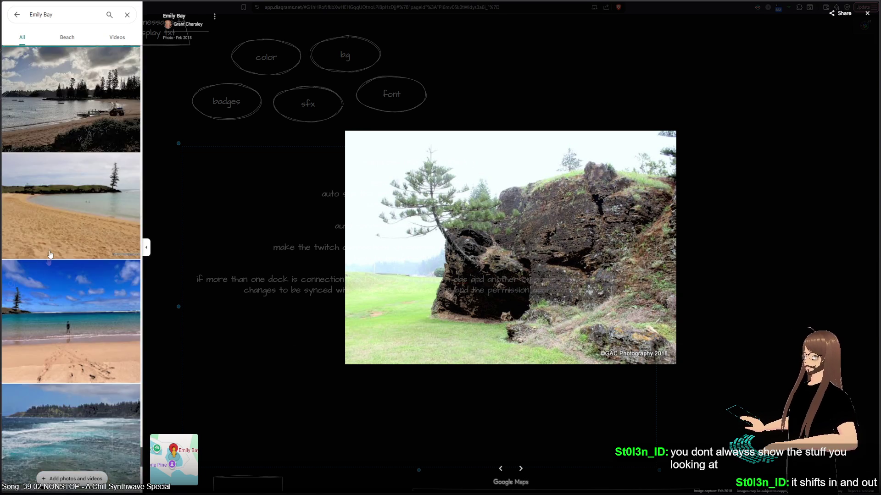
- Open the tree-and-picnic-table photo, then scroll further down the thumbnail list
scroll(51, 255, down, 6)
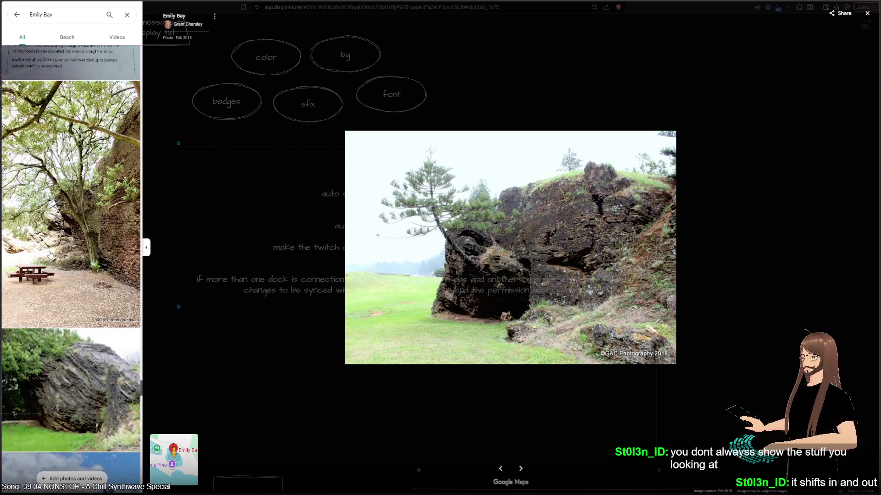
click(50, 255)
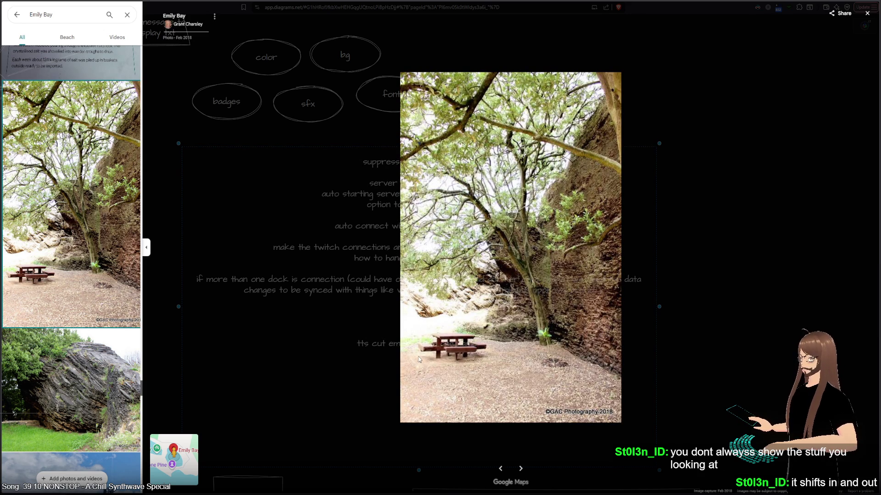
scroll(103, 336, down, 1)
scroll(103, 337, down, 1)
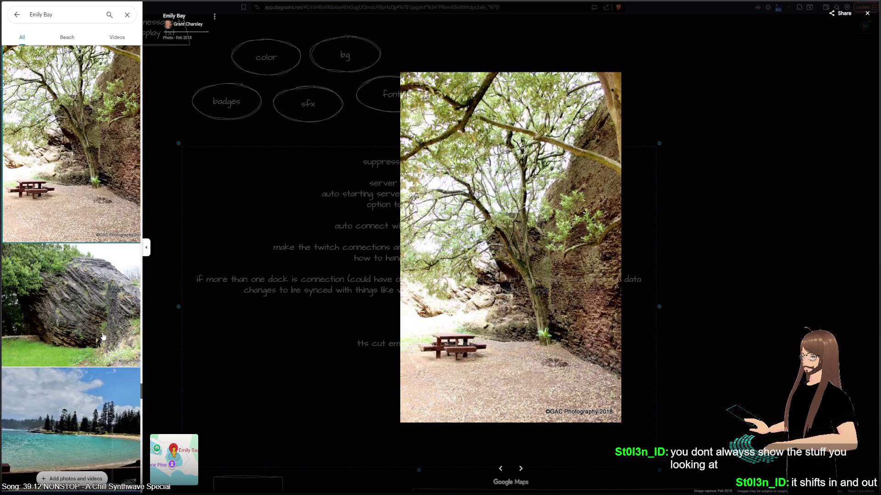
scroll(103, 336, down, 3)
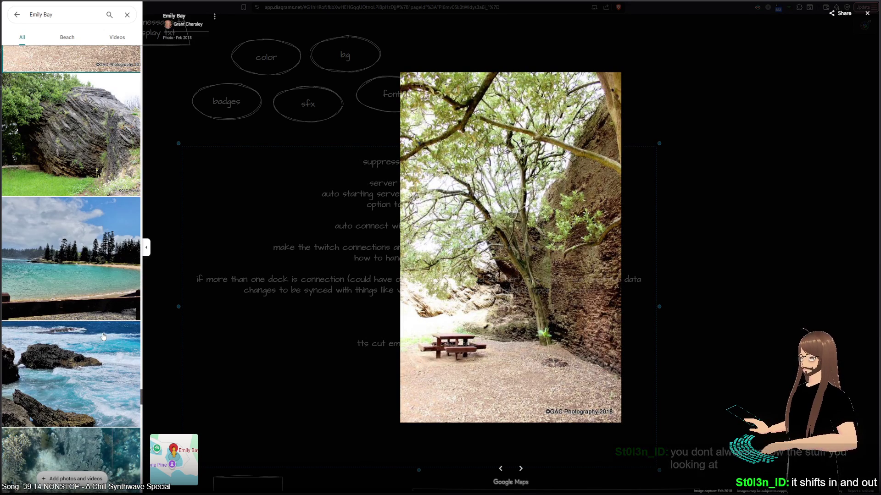
scroll(103, 337, down, 3)
scroll(103, 336, down, 5)
- Open the photo of surf crashing on rocks
scroll(104, 339, up, 8)
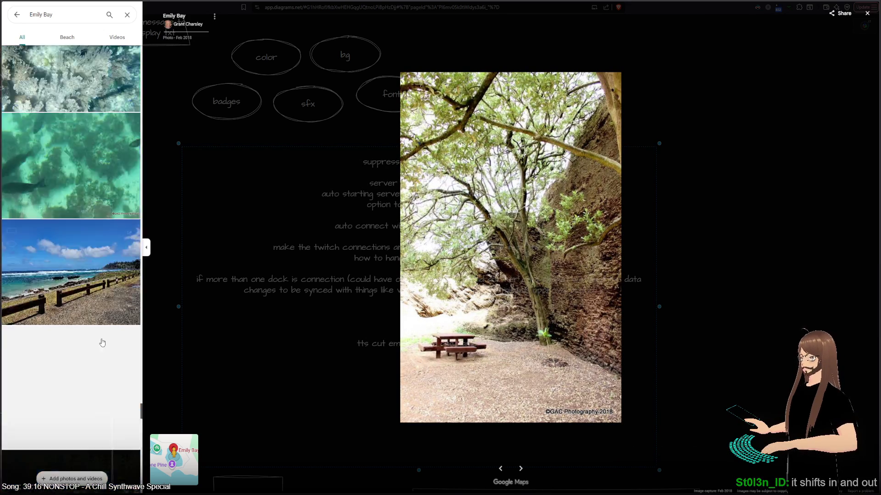
click(59, 267)
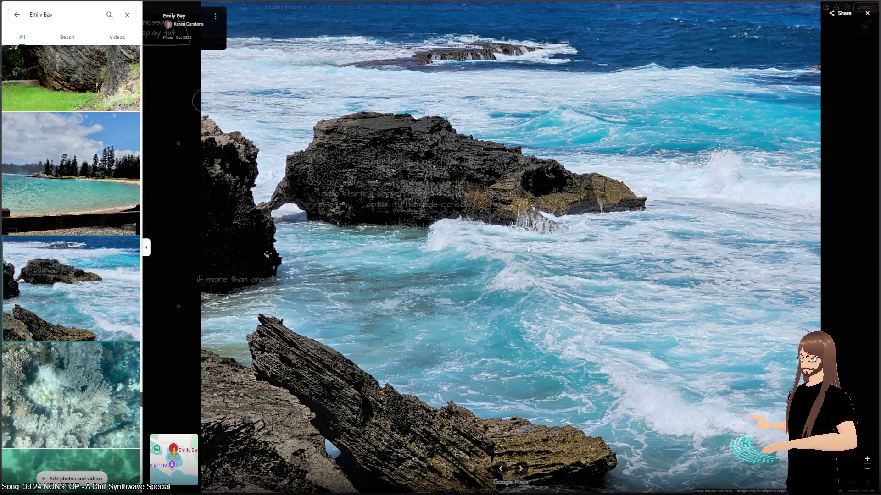
scroll(83, 296, down, 10)
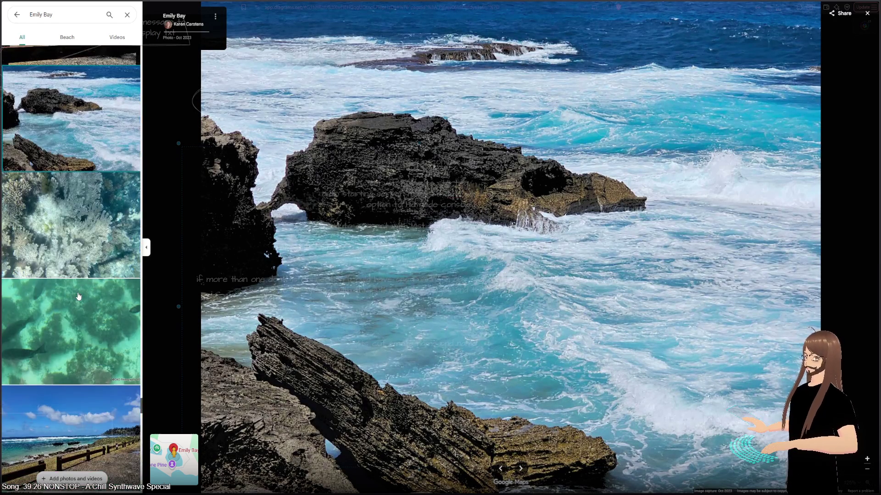
scroll(78, 295, down, 5)
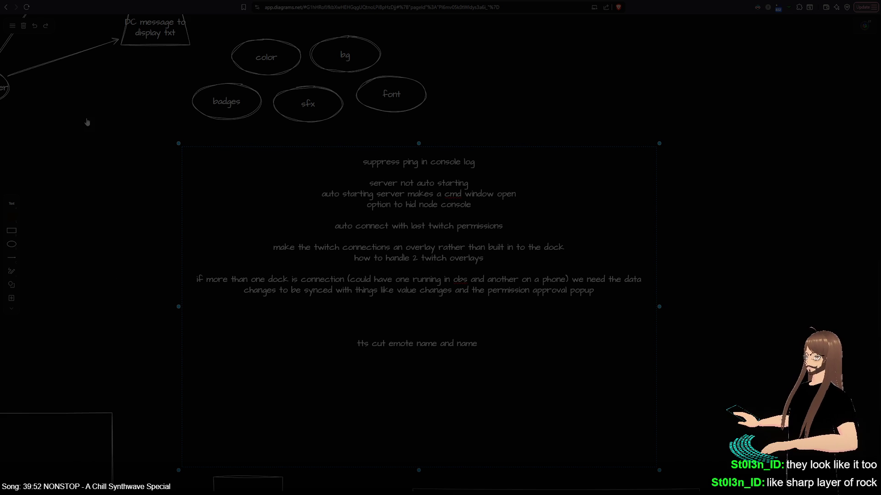
- Switch from the diagrams.net board back to the Emily Bay photo viewer with Alt+Tab
key(alt+Tab)
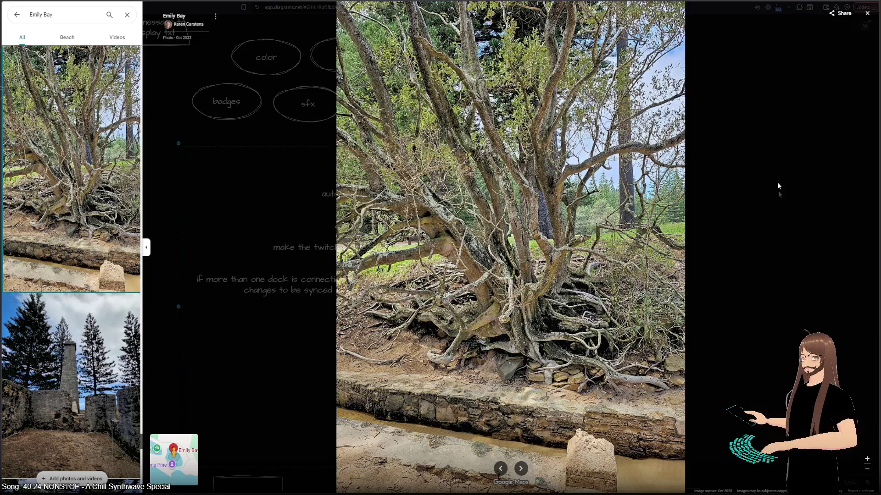
- View the Emily Bay photos of the rock-wall hole and the crowd by the beach
scroll(104, 308, down, 9)
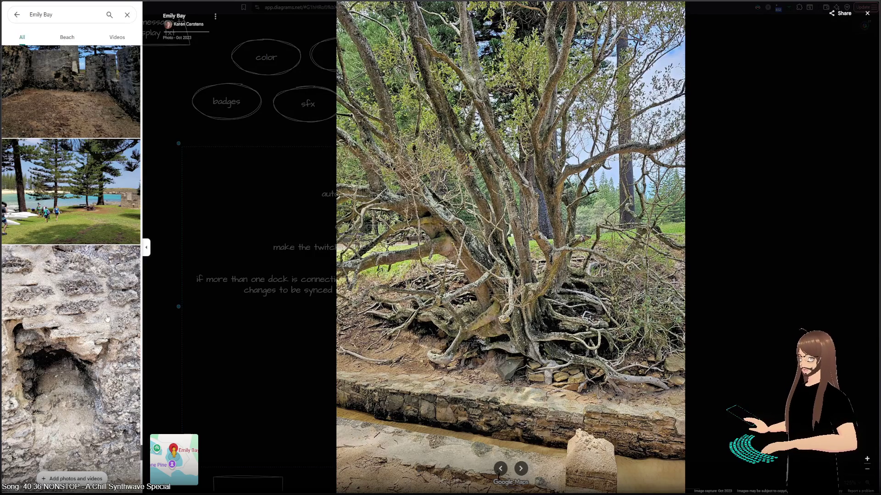
scroll(106, 318, down, 2)
click(74, 271)
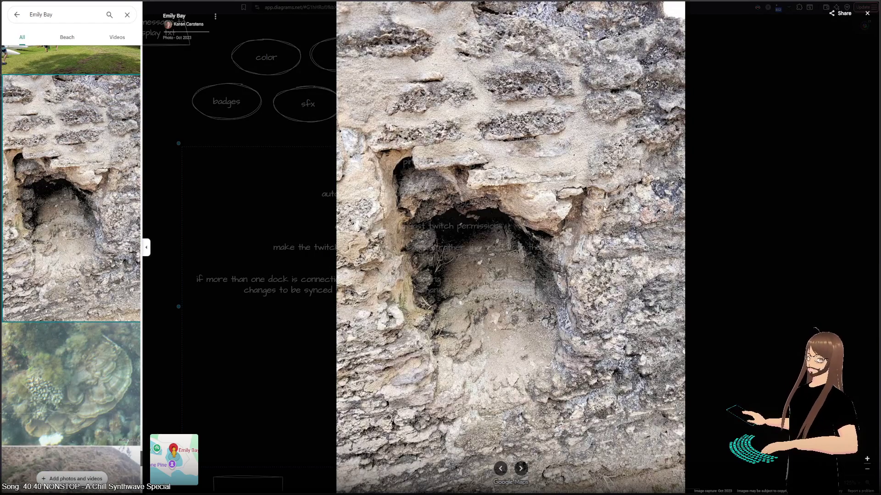
scroll(88, 251, down, 6)
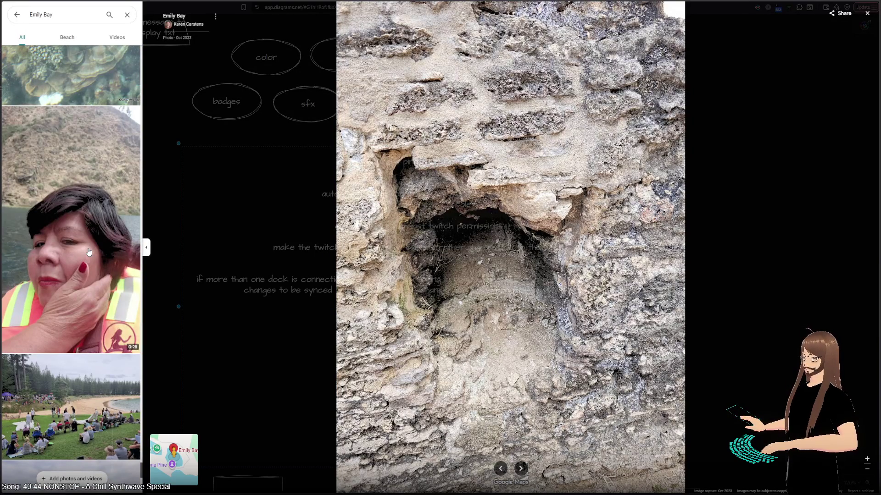
scroll(85, 251, down, 5)
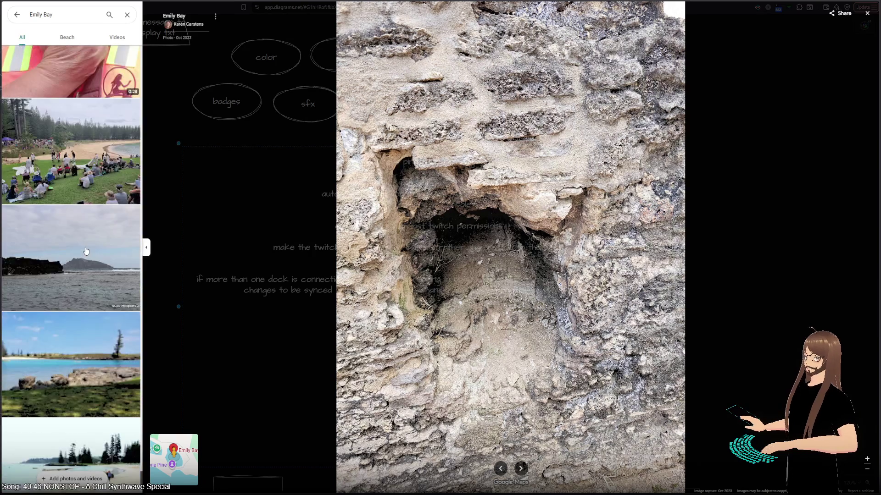
scroll(86, 251, up, 3)
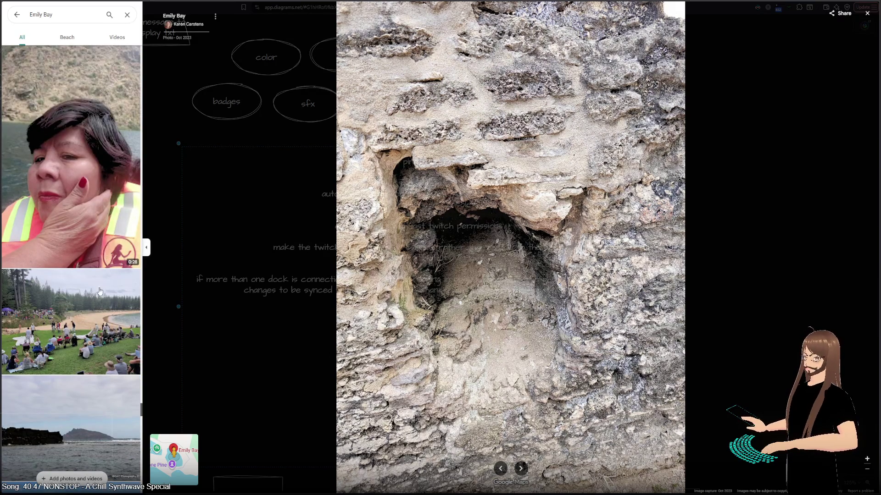
scroll(99, 292, down, 3)
click(59, 201)
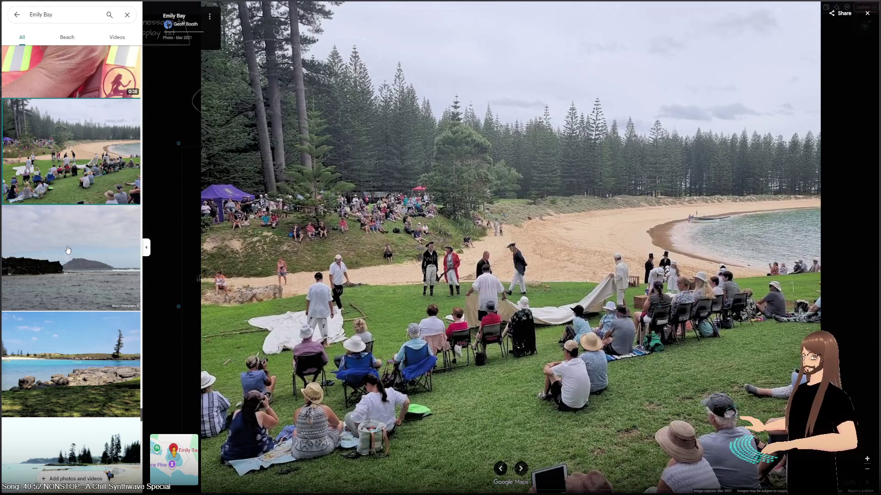
- Scroll further down the thumbnails and view the panoramic photo of the bay
scroll(68, 250, down, 7)
scroll(68, 250, down, 15)
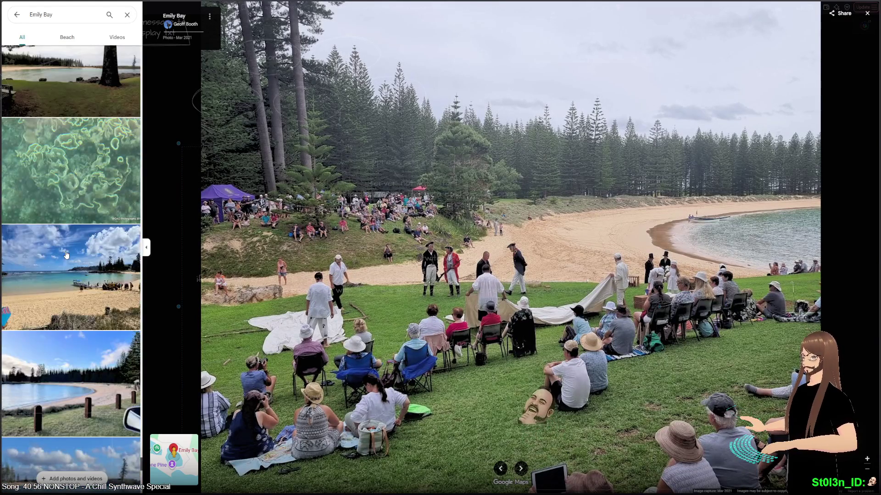
scroll(67, 255, down, 8)
scroll(67, 255, down, 12)
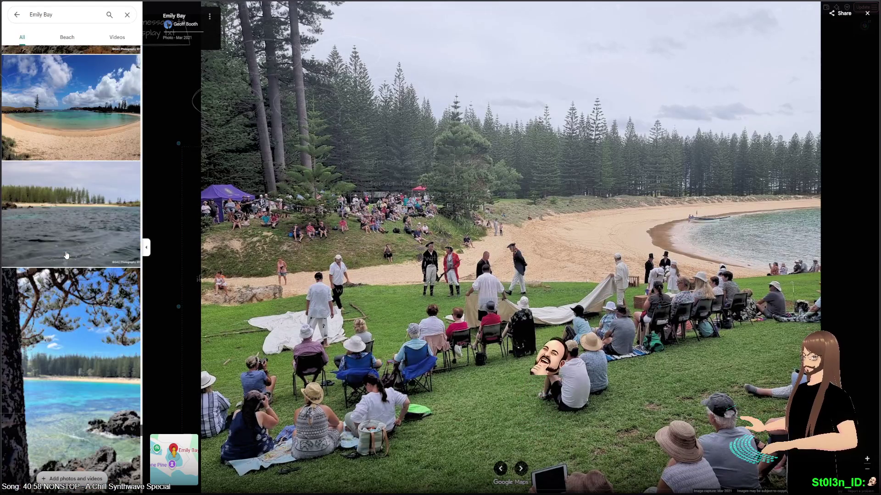
scroll(67, 255, down, 5)
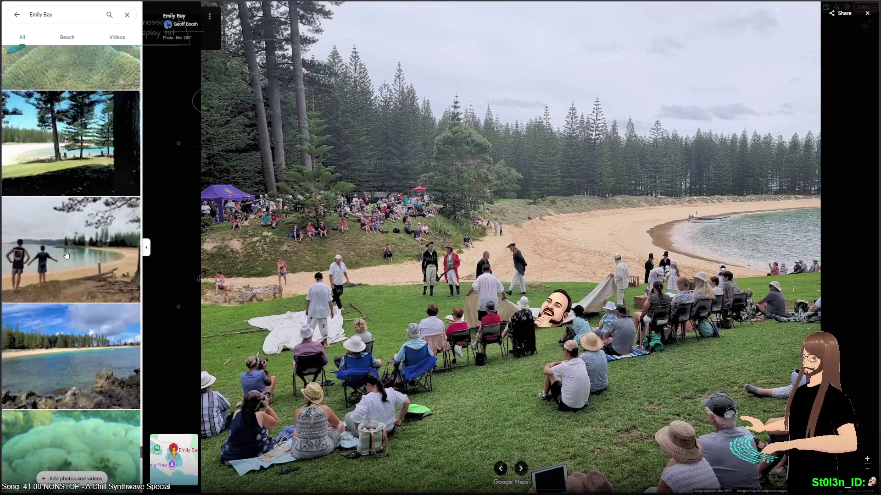
scroll(67, 255, down, 1)
scroll(67, 255, down, 10)
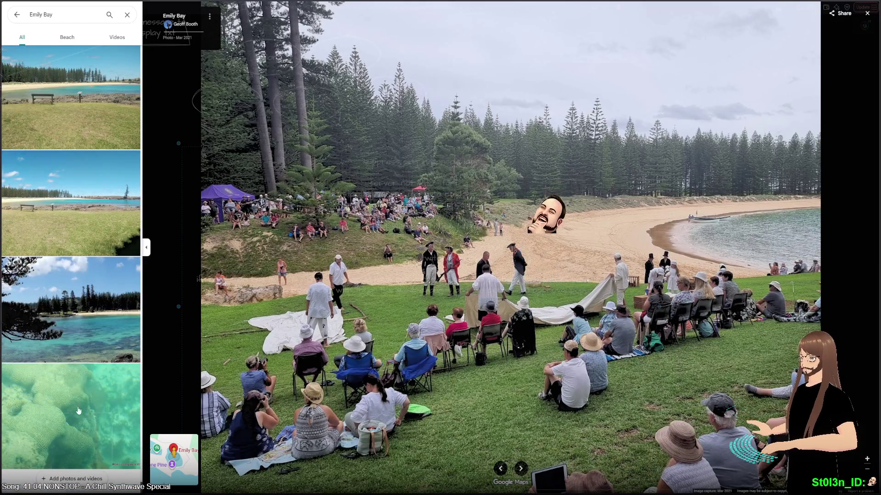
click(82, 260)
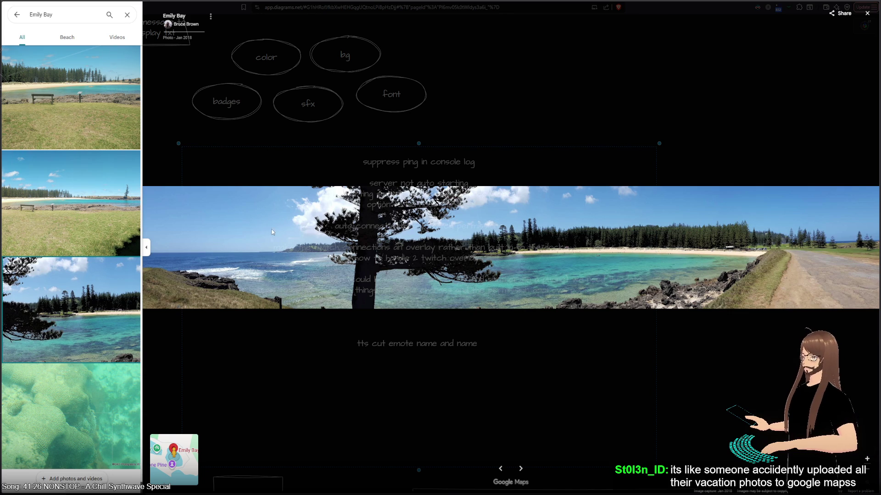
- Close the photo gallery and return to Emily Bay's place details
scroll(106, 143, down, 5)
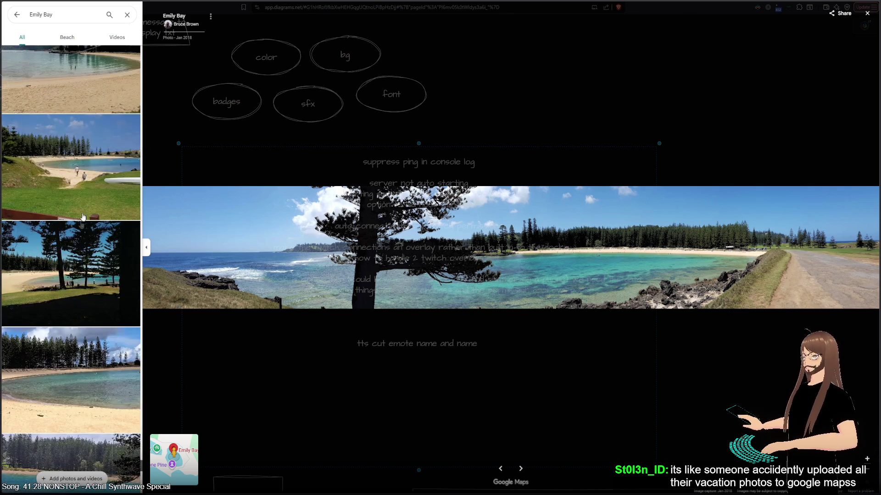
scroll(83, 217, down, 3)
scroll(71, 168, up, 5)
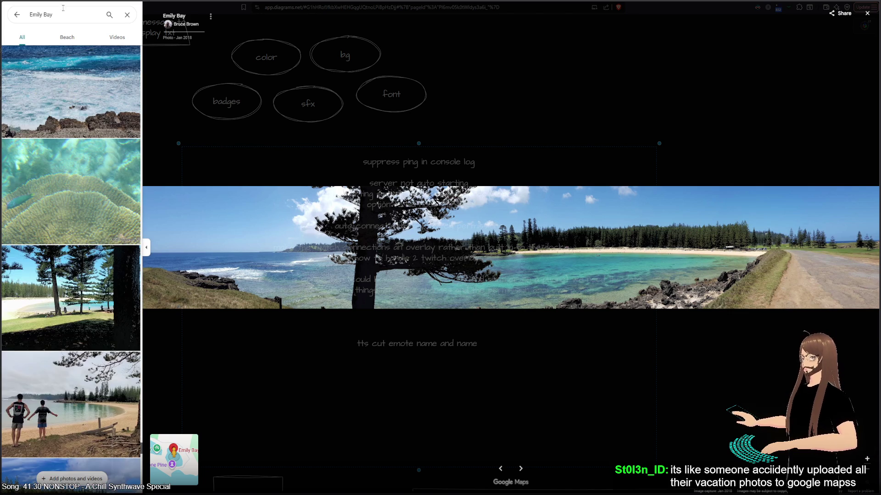
click(16, 16)
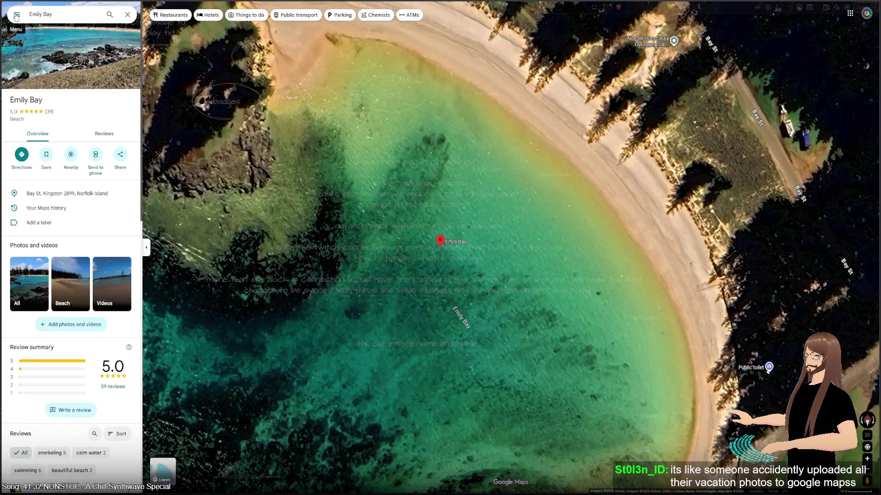
- Zoom and pan the satellite map around Emily Bay and its surroundings
scroll(496, 271, down, 5)
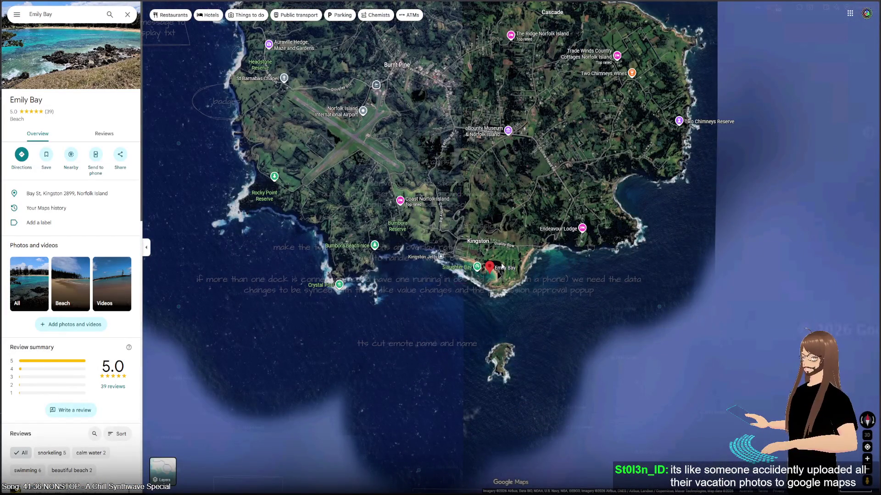
scroll(502, 266, down, 5)
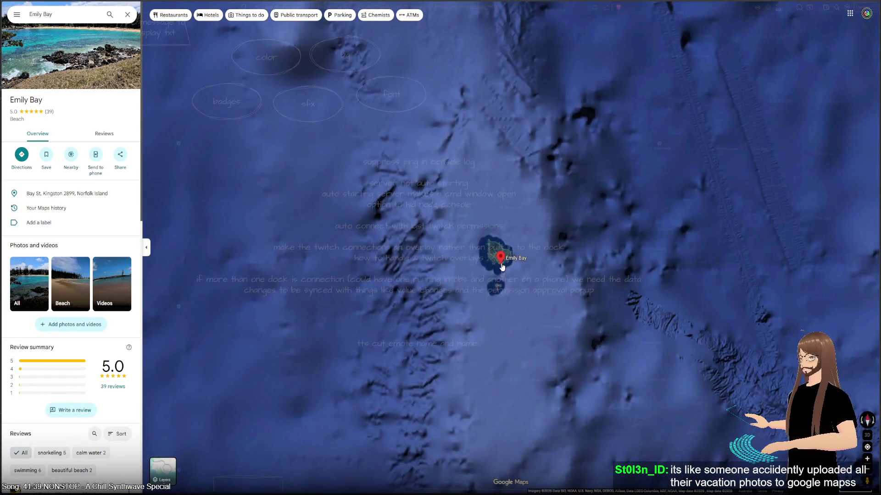
scroll(502, 266, down, 2)
mouse_move(412, 232)
mouse_down()
mouse_move(417, 209)
mouse_move(305, 155)
mouse_move(306, 106)
mouse_move(326, 102)
mouse_up()
scroll(348, 241, down, 3)
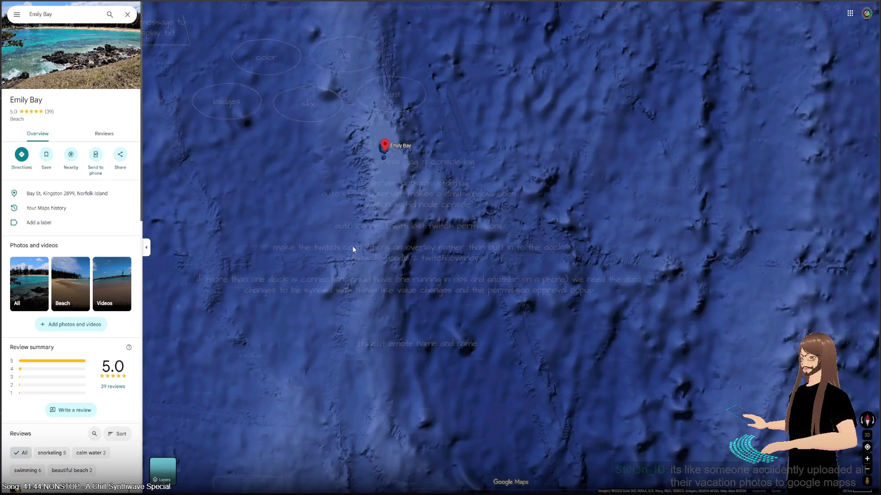
mouse_move(349, 271)
mouse_down()
mouse_move(435, 132)
mouse_move(371, 86)
mouse_move(540, 251)
mouse_move(596, 262)
mouse_up()
scroll(331, 345, up, 3)
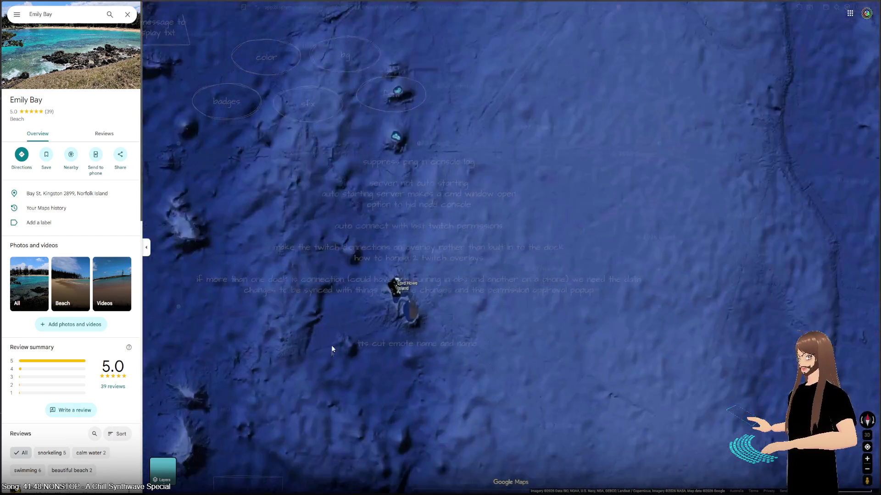
scroll(408, 295, up, 2)
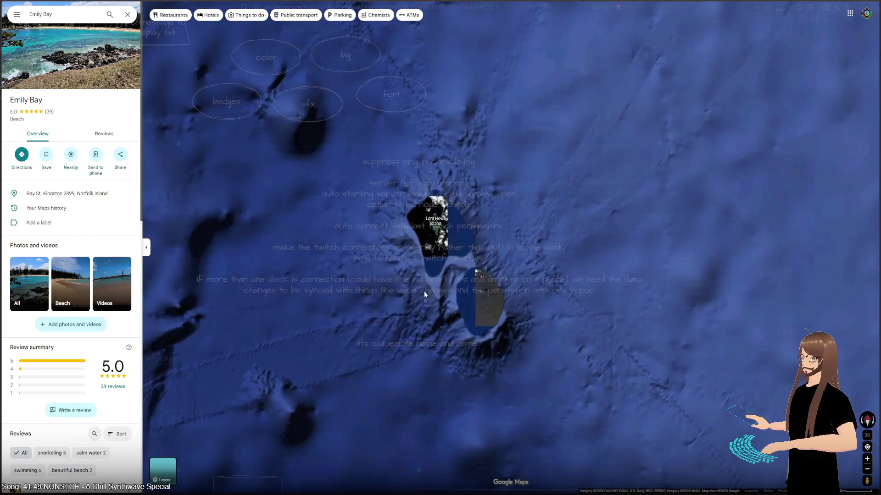
scroll(424, 291, up, 3)
scroll(452, 211, up, 2)
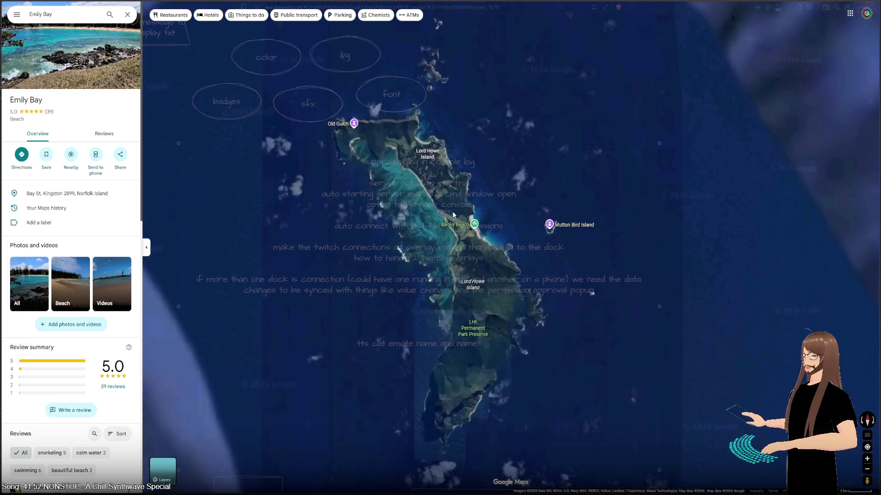
scroll(453, 220, down, 8)
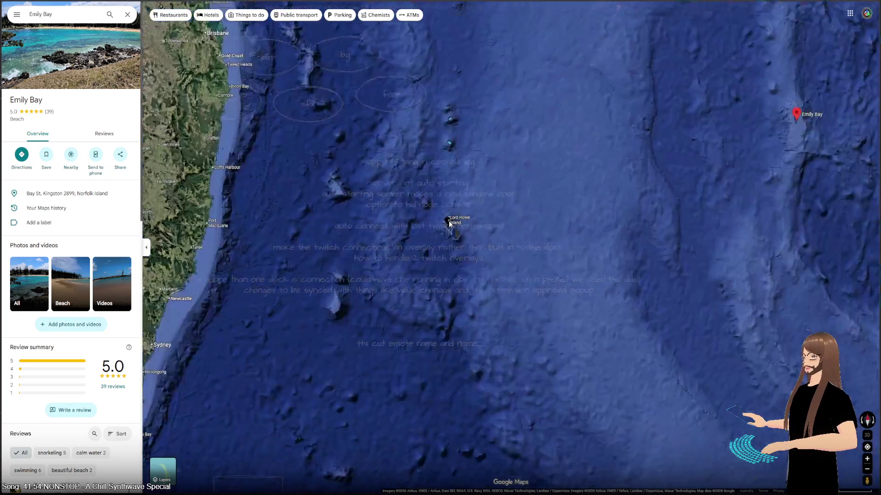
scroll(450, 224, up, 1)
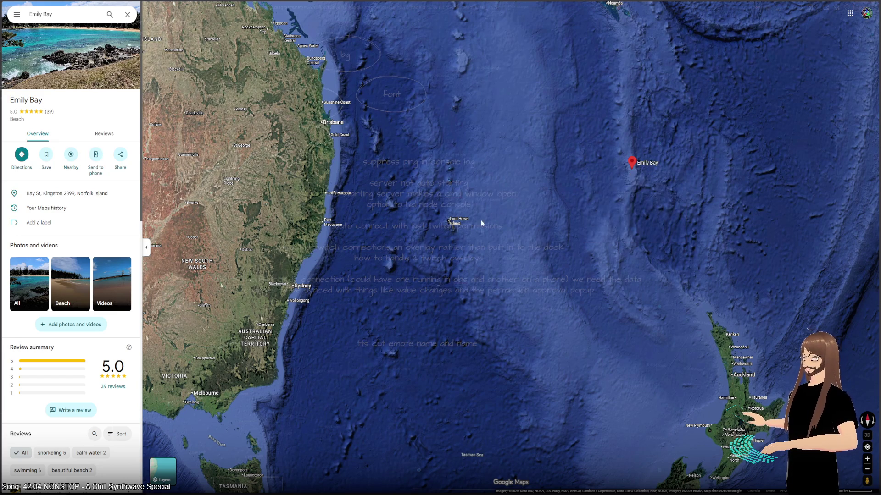
- Zoom out to bring more of Lord Howe Island into view
mouse_move(632, 169)
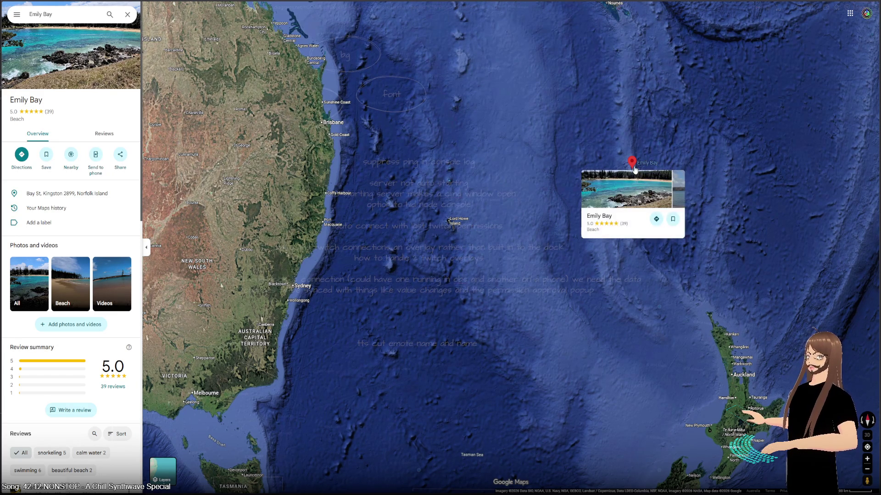
scroll(438, 224, up, 1)
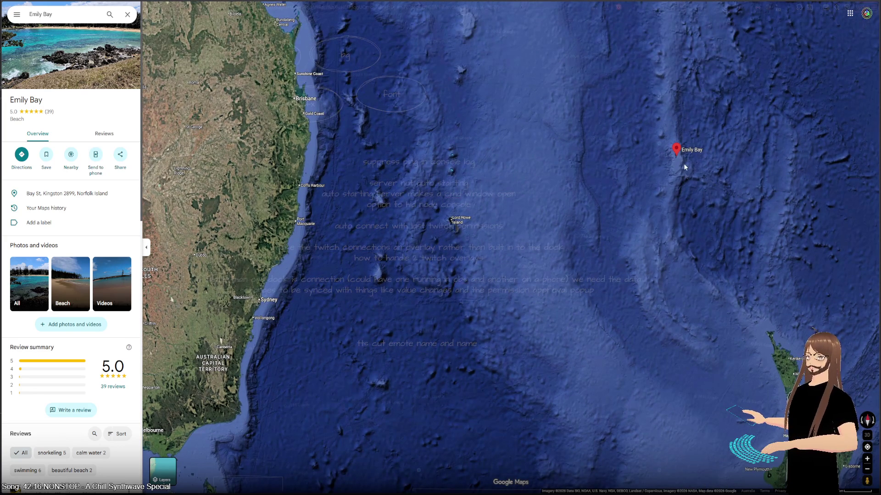
scroll(461, 225, up, 5)
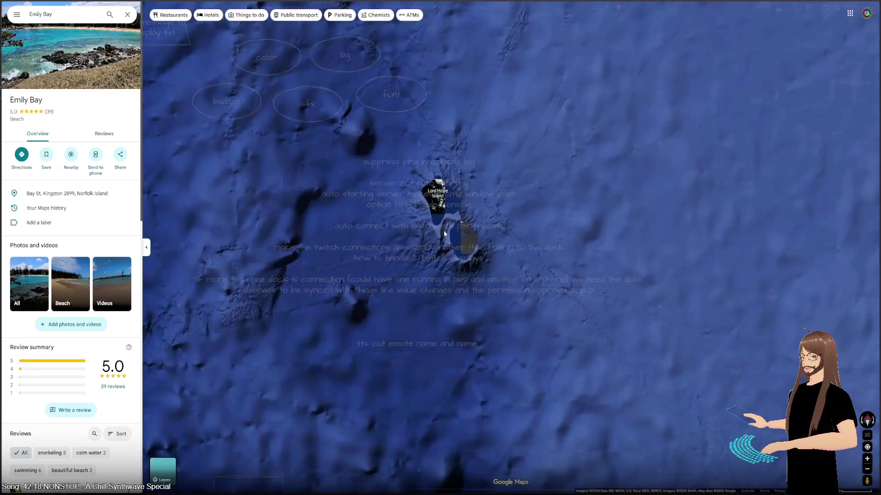
scroll(425, 171, up, 3)
scroll(425, 170, up, 5)
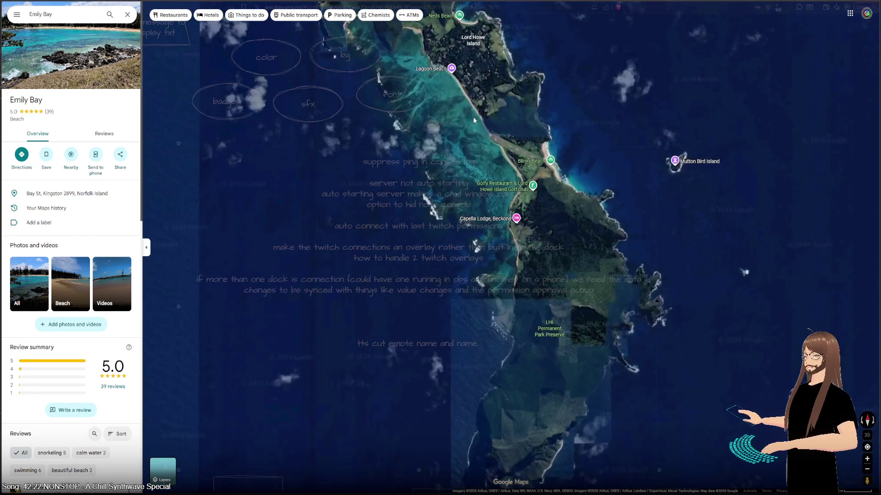
drag(473, 120, 425, 215)
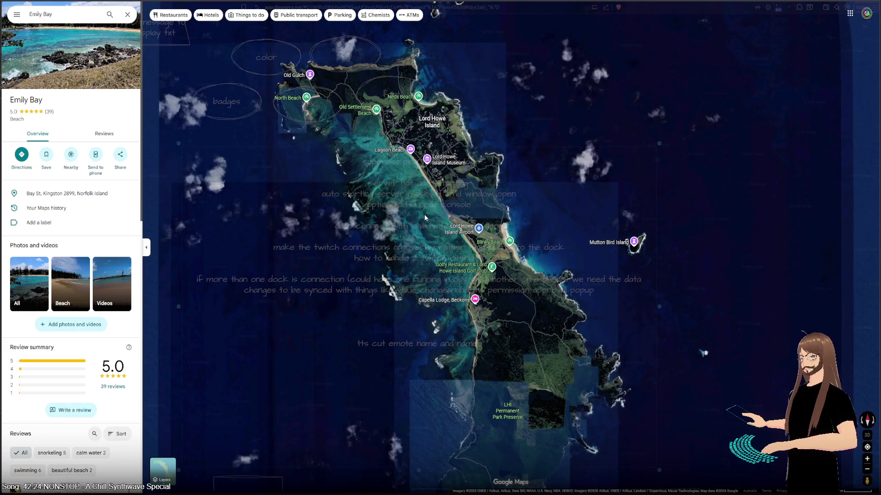
scroll(424, 213, up, 5)
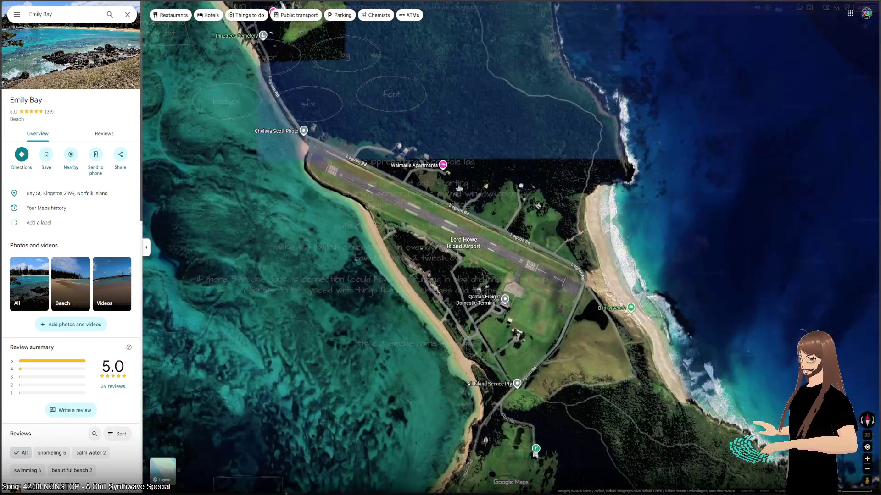
scroll(415, 275, down, 3)
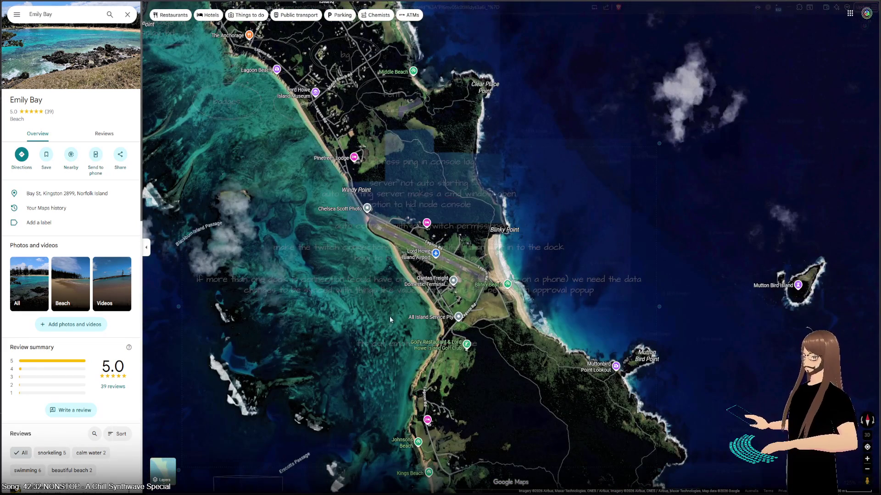
scroll(356, 388, up, 3)
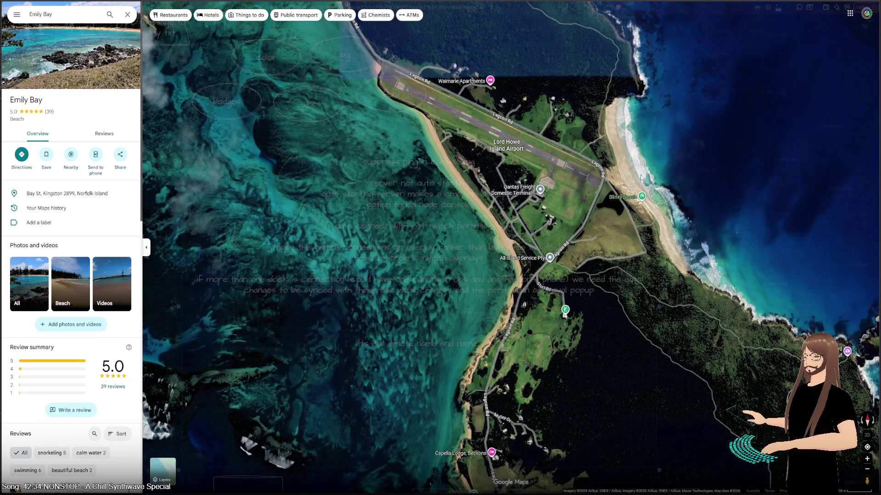
- Centre the airport, then view the lagoon and the surf beach beside the runway
mouse_move(463, 80)
mouse_down()
mouse_move(428, 112)
mouse_move(428, 253)
mouse_move(436, 257)
mouse_move(303, 270)
mouse_up()
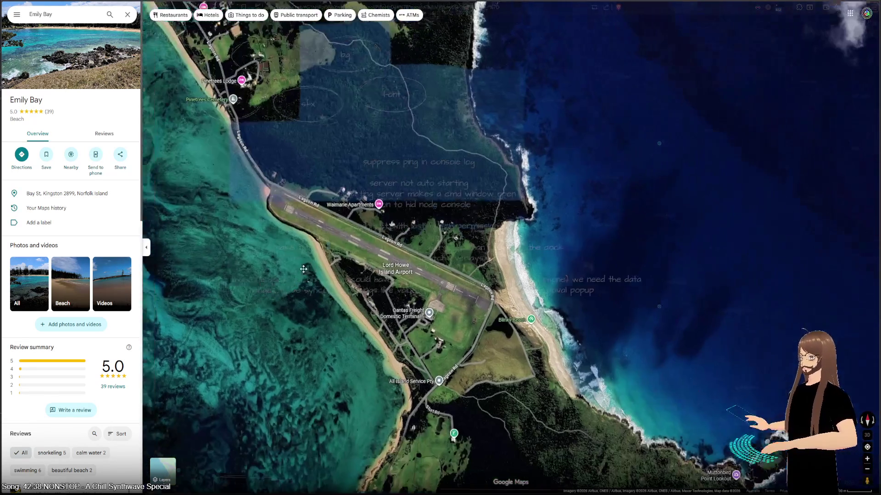
scroll(502, 271, up, 5)
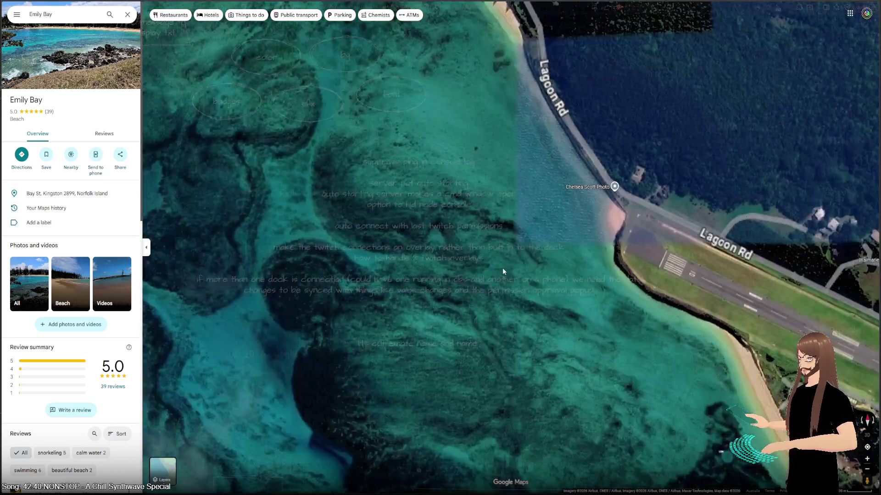
mouse_move(470, 311)
mouse_down()
mouse_move(430, 110)
mouse_move(472, 338)
mouse_move(690, 422)
mouse_move(627, 337)
mouse_move(824, 294)
mouse_move(850, 229)
mouse_move(467, 280)
mouse_up()
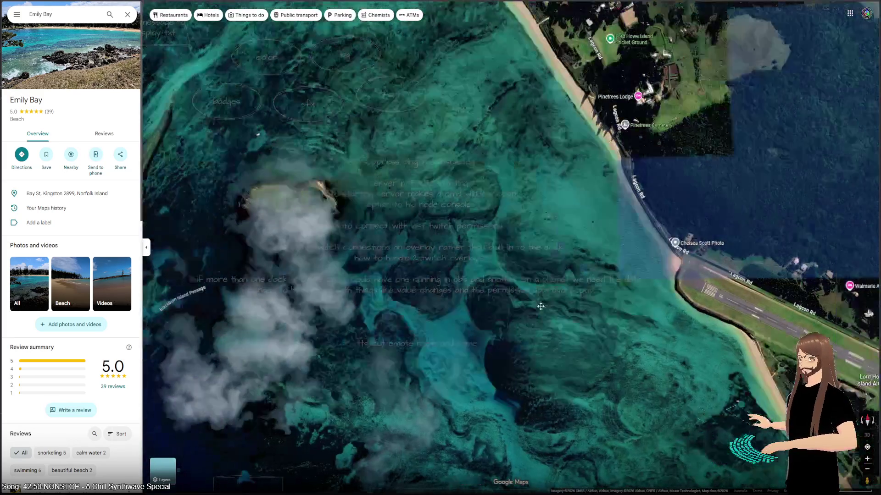
mouse_move(540, 307)
mouse_down()
mouse_move(428, 295)
mouse_move(379, 144)
mouse_move(242, 399)
mouse_move(501, 435)
mouse_move(631, 429)
mouse_up()
scroll(416, 338, down, 3)
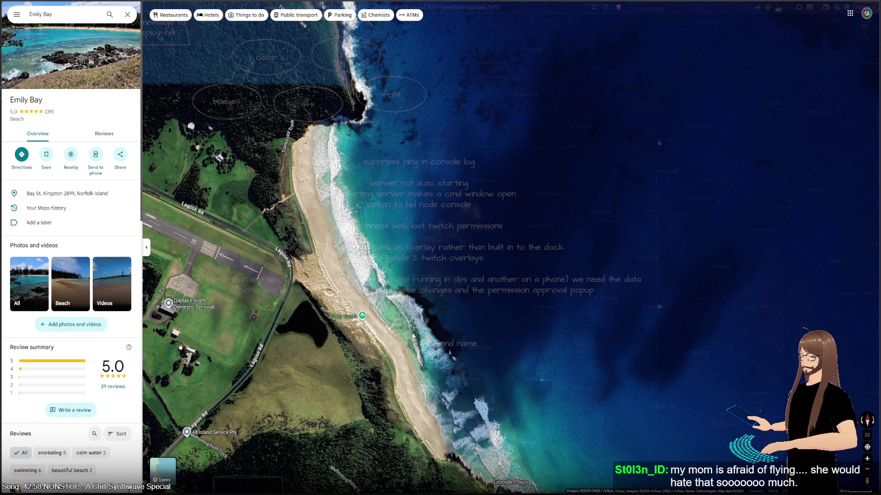
scroll(412, 337, down, 5)
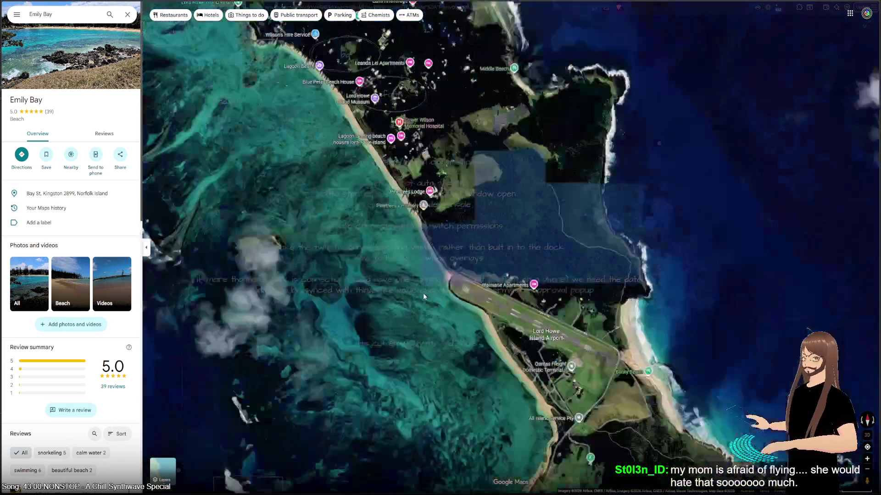
scroll(420, 298, down, 3)
scroll(407, 186, up, 6)
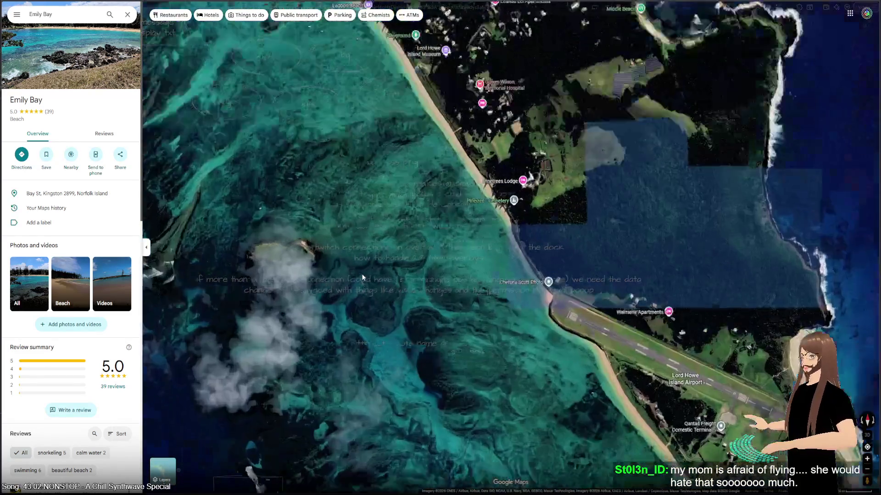
- Pan to the town and Pinetrees Lodge, then across to the island's northern half
drag(407, 186, 307, 384)
scroll(313, 295, up, 3)
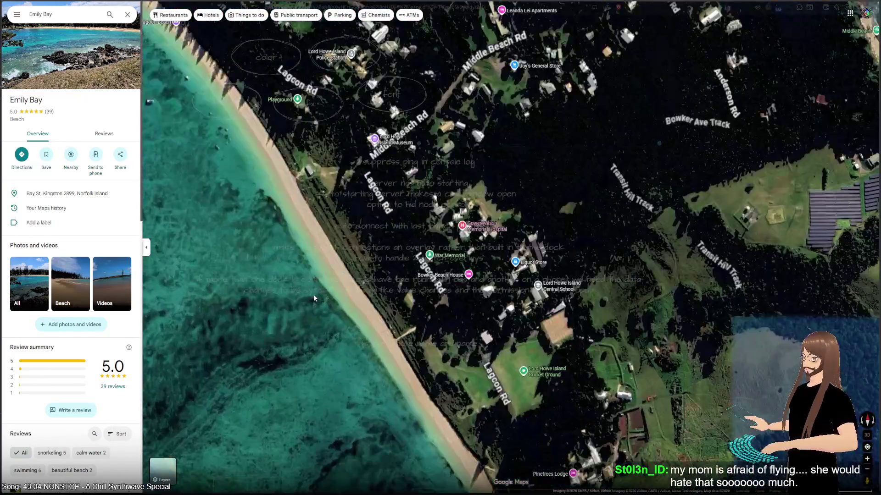
mouse_move(313, 294)
mouse_down()
mouse_move(321, 348)
mouse_move(380, 489)
mouse_up()
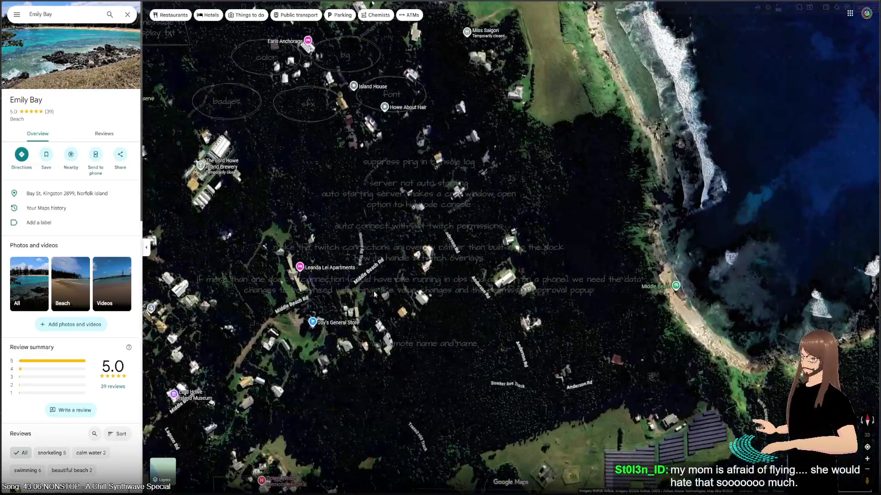
scroll(390, 390, down, 3)
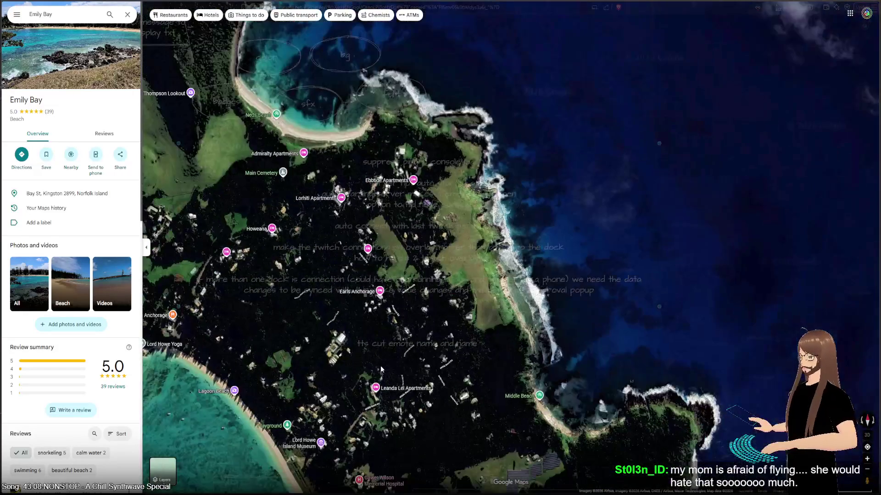
mouse_move(381, 365)
mouse_down()
mouse_move(523, 396)
mouse_move(448, 173)
mouse_move(449, 212)
mouse_move(410, 133)
mouse_up()
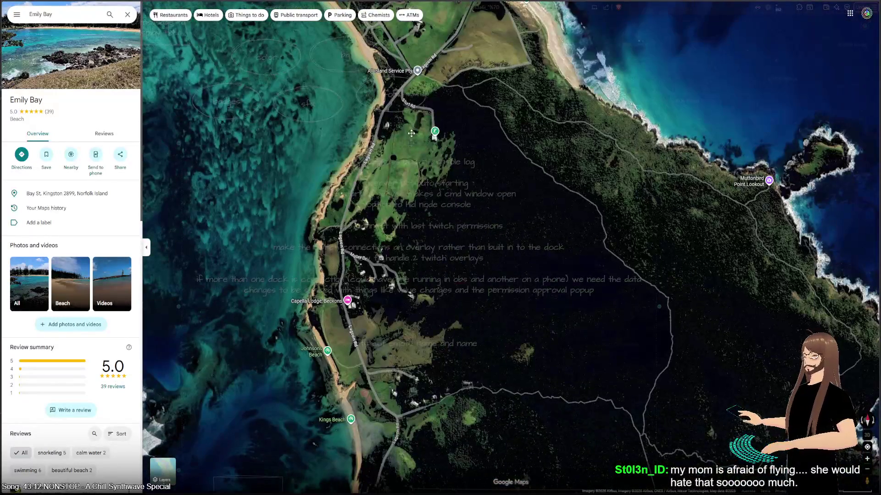
mouse_move(636, 277)
mouse_down()
mouse_move(573, 413)
mouse_move(551, 435)
mouse_move(527, 349)
mouse_up()
scroll(528, 349, down, 5)
scroll(293, 55, up, 2)
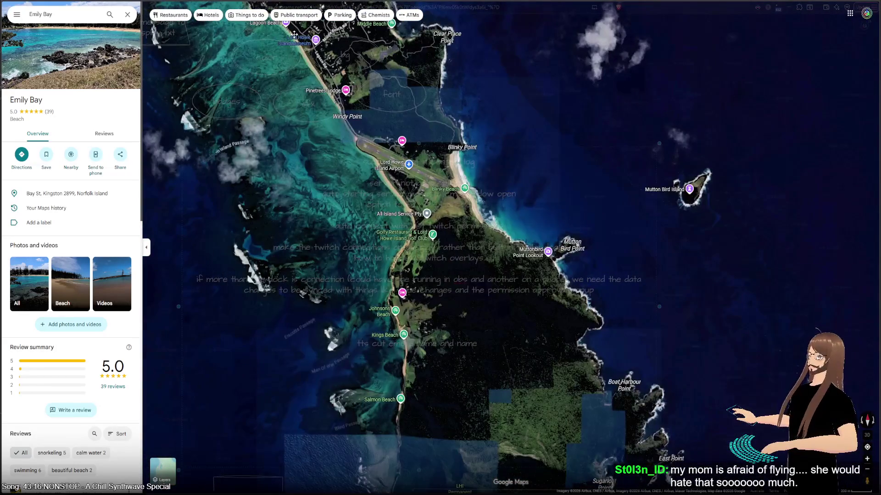
drag(294, 33, 381, 215)
scroll(453, 262, up, 3)
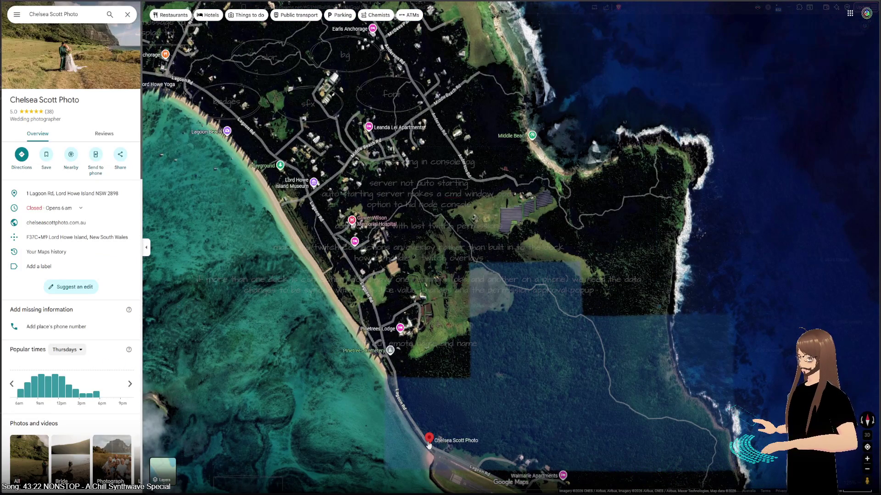
- Browse Chelsea Scott Photo's photos full-screen, then go back to its place details
click(85, 55)
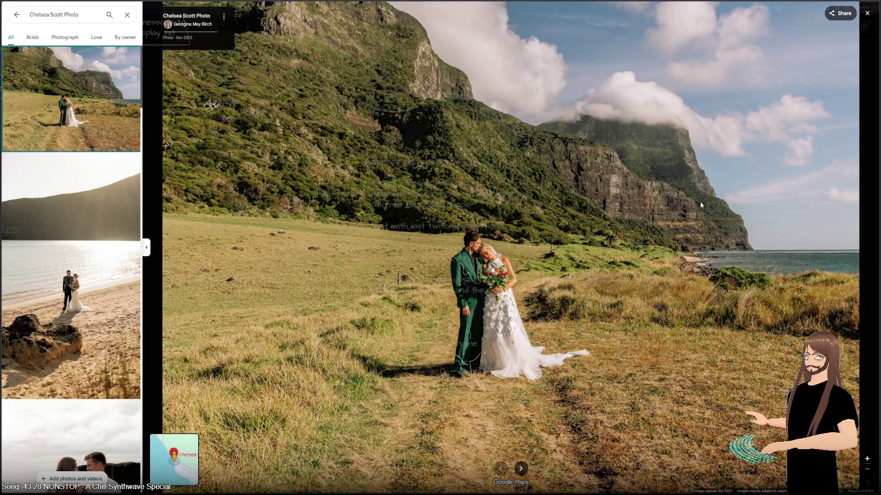
scroll(89, 290, down, 15)
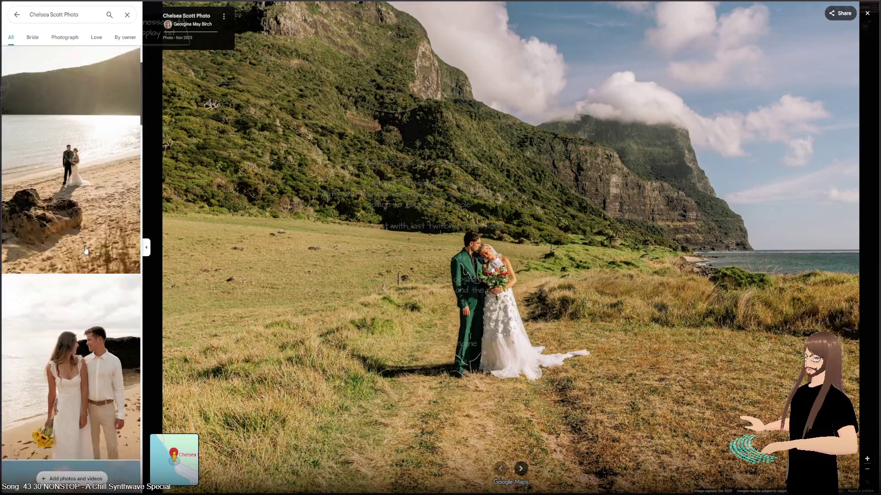
scroll(89, 290, down, 10)
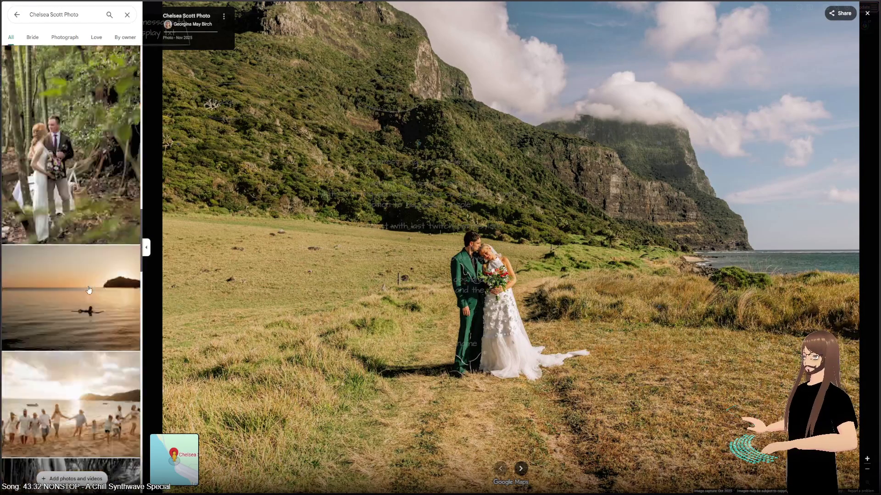
scroll(89, 290, down, 10)
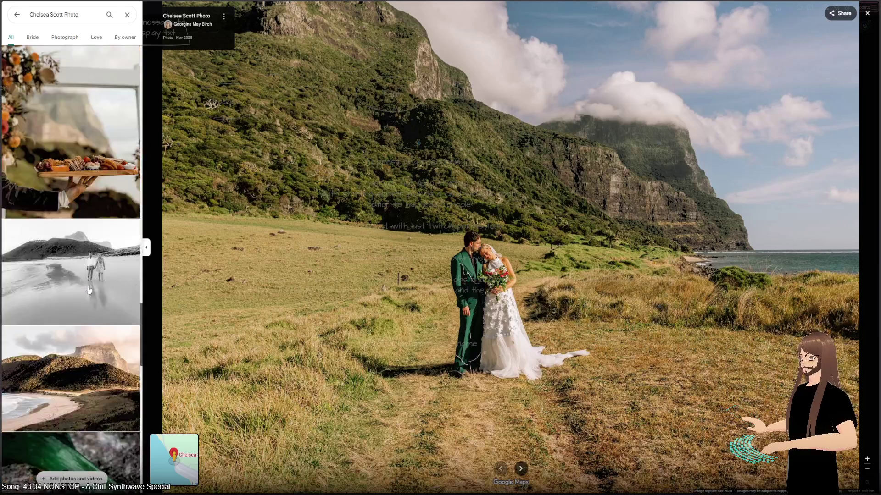
scroll(89, 290, up, 1)
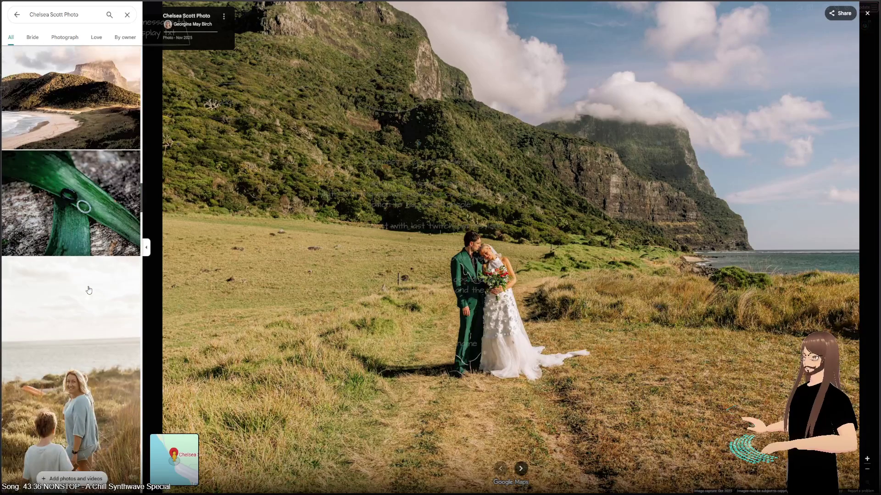
scroll(81, 273, down, 10)
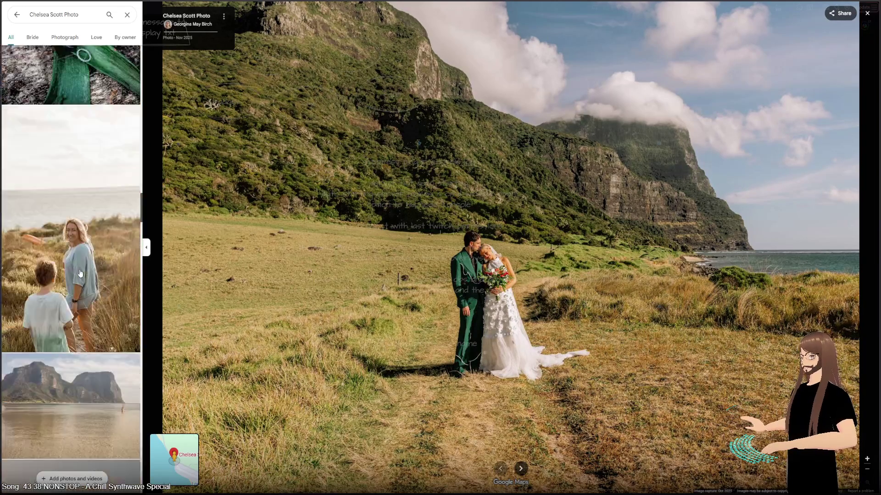
scroll(80, 273, down, 10)
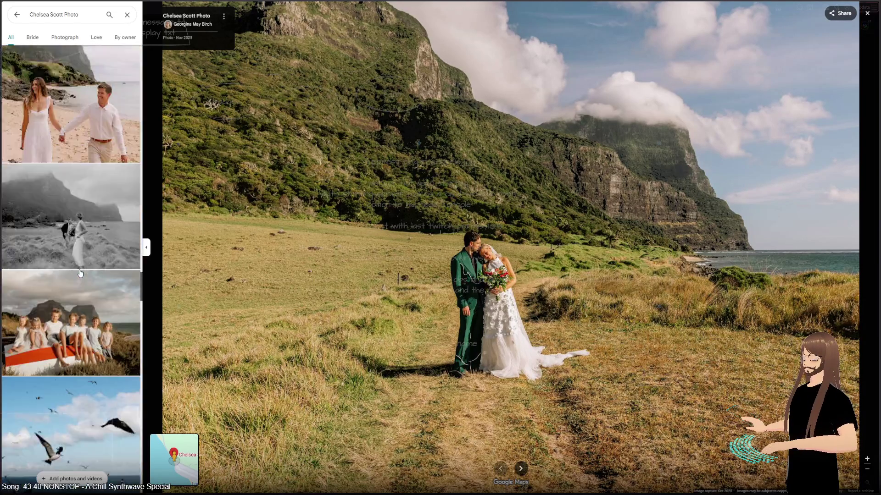
scroll(81, 274, down, 5)
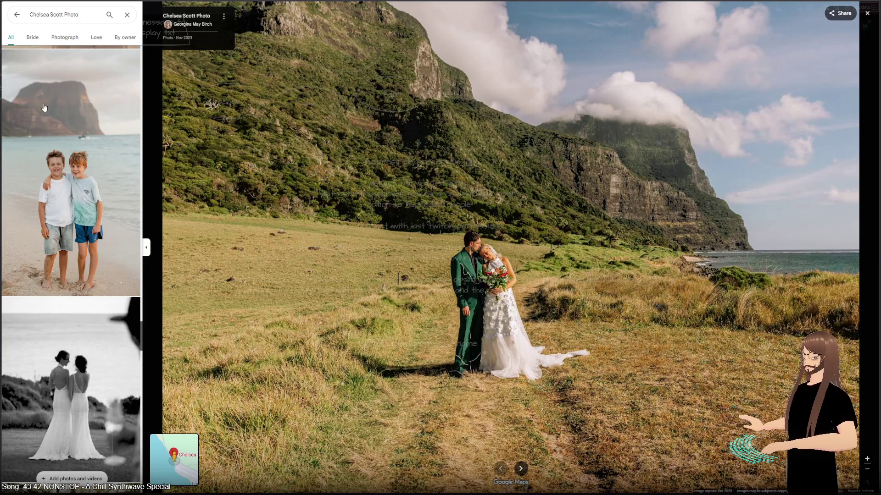
click(13, 16)
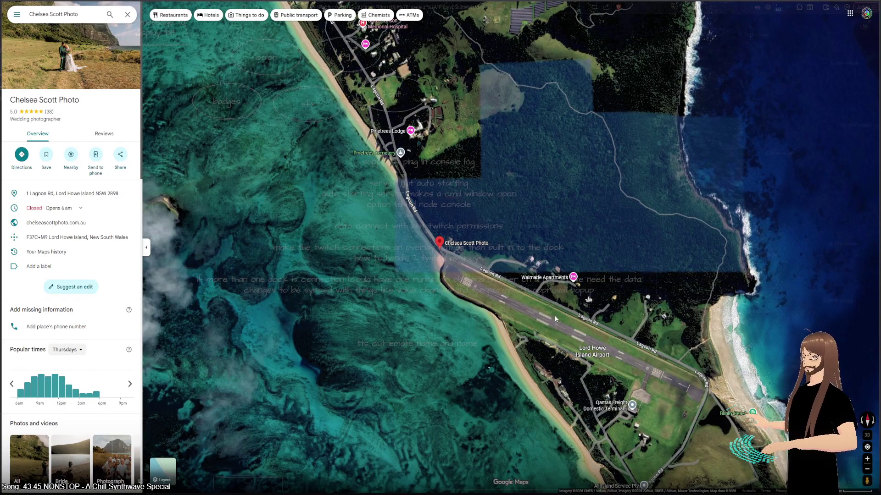
- Zoom out from Lord Howe Island and pan west until Australia is in view
drag(544, 301, 380, 115)
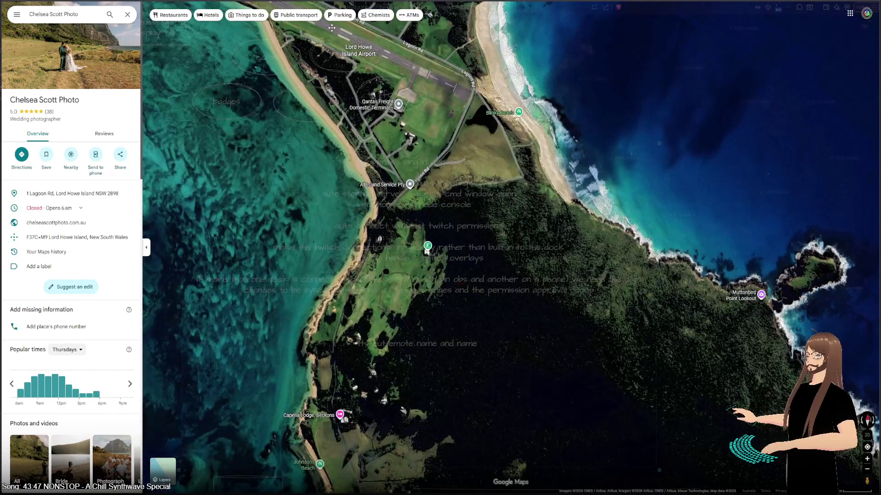
scroll(349, 200, down, 2)
scroll(350, 200, down, 3)
drag(349, 201, 414, 329)
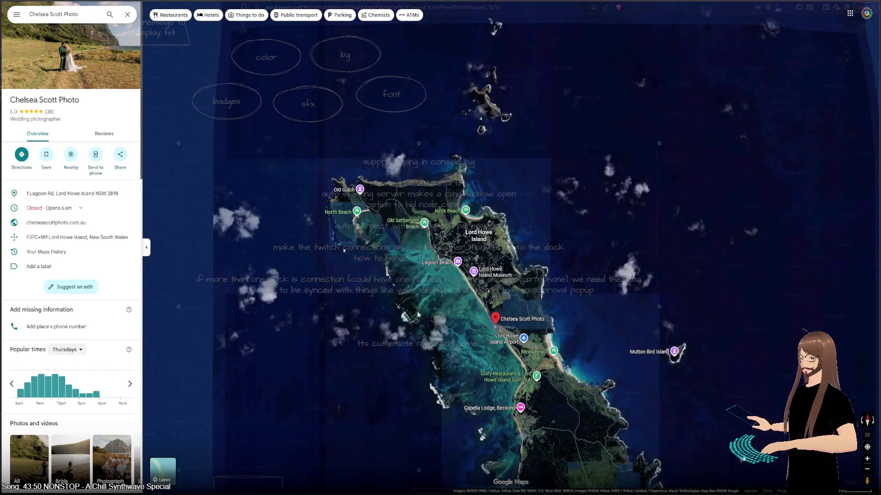
scroll(417, 245, up, 3)
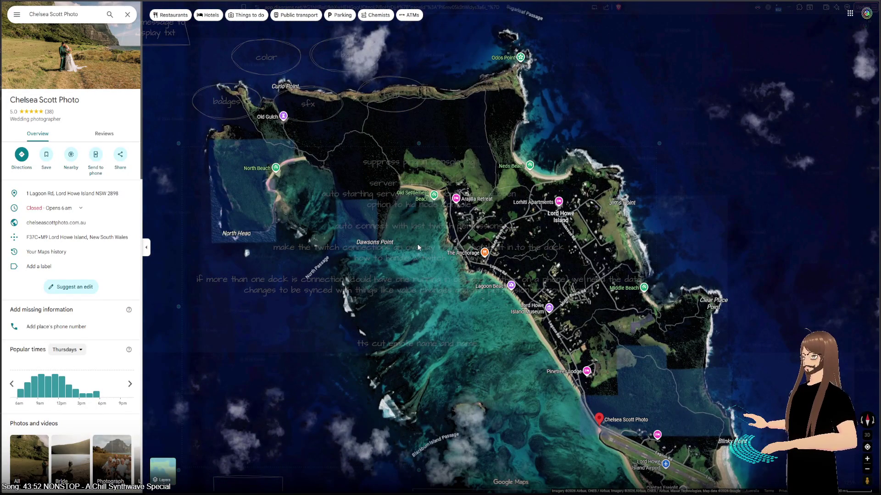
scroll(390, 271, down, 5)
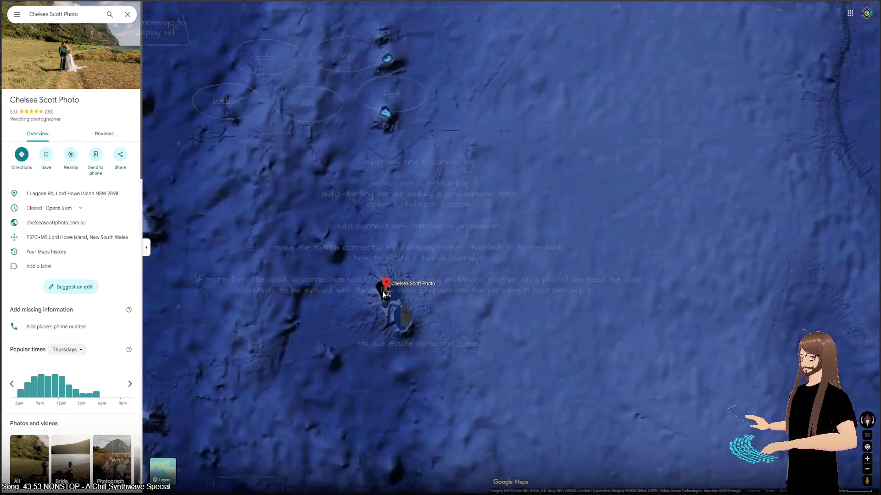
scroll(385, 295, down, 5)
drag(408, 301, 609, 341)
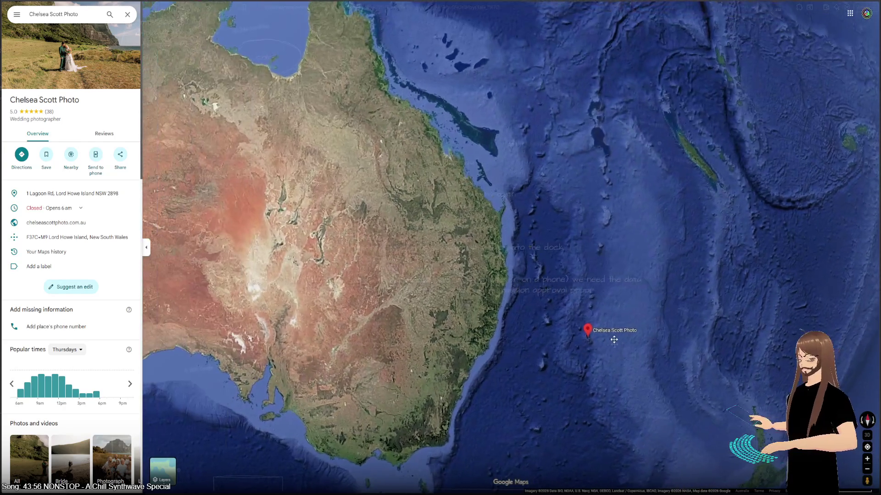
- Zoom into Gosses Bluff Crater, then pan around central Australia's desert
scroll(380, 205, up, 5)
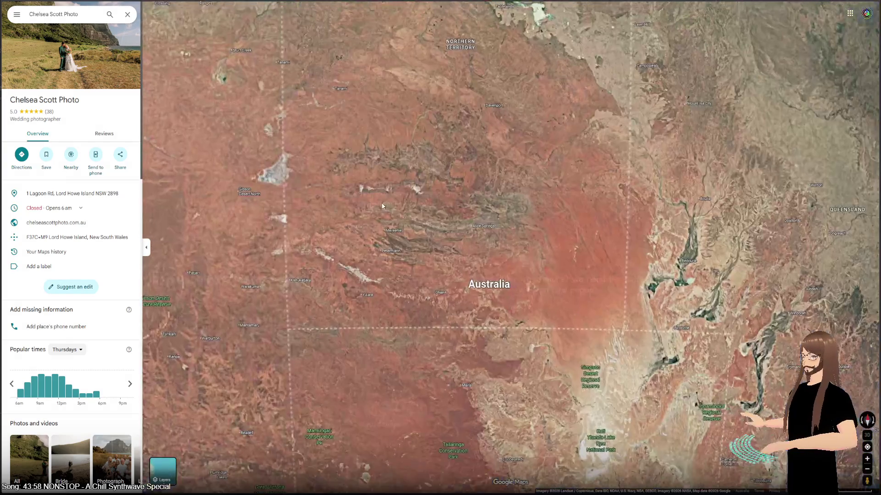
scroll(478, 231, up, 3)
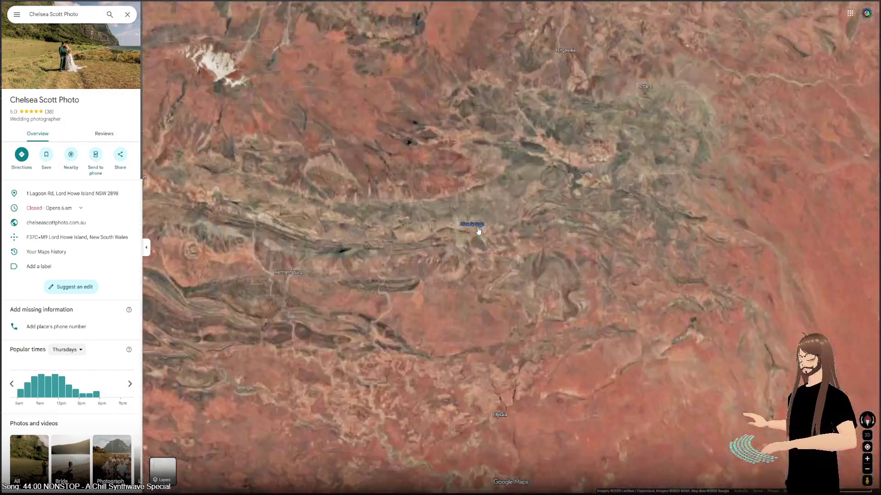
scroll(192, 248, up, 5)
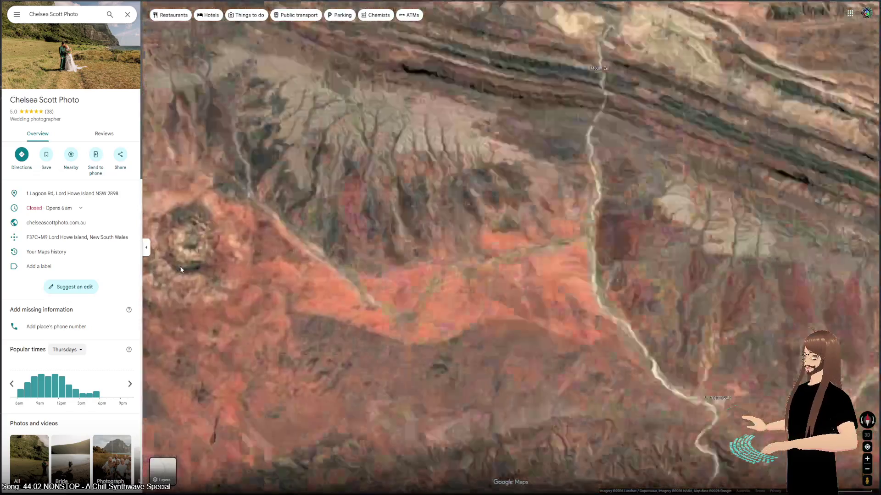
drag(220, 234, 396, 300)
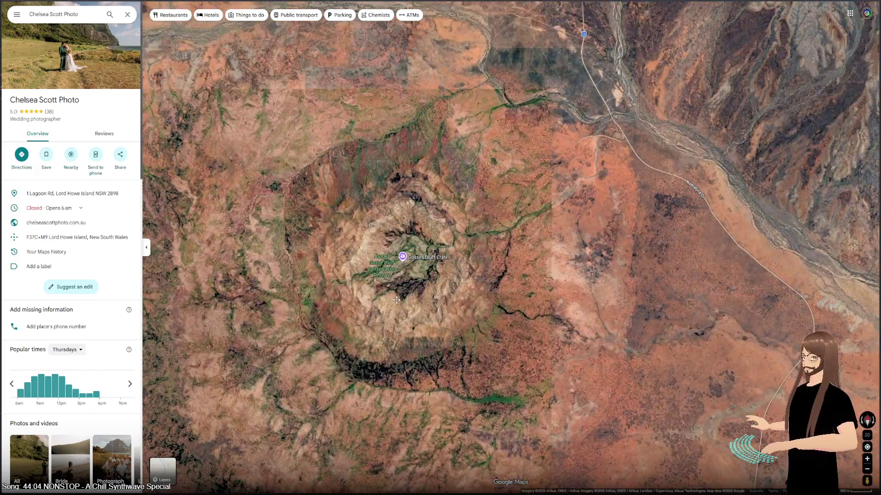
scroll(396, 299, up, 3)
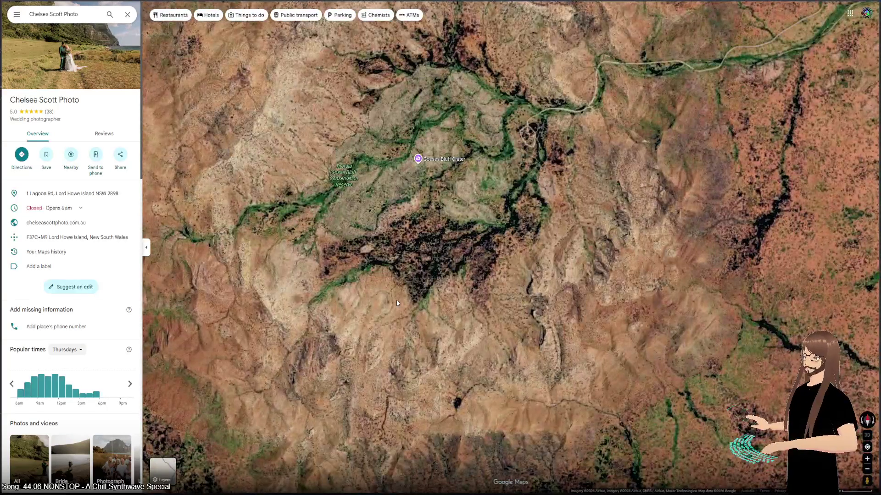
scroll(396, 300, down, 10)
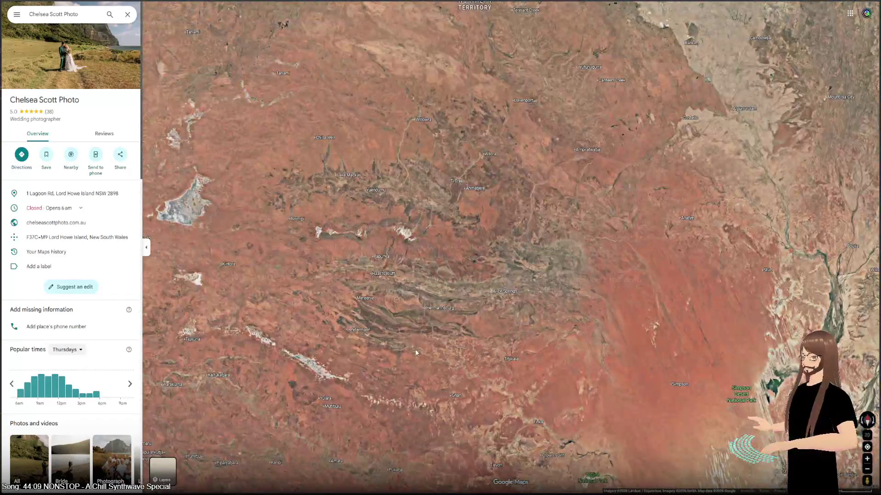
drag(416, 352, 366, 250)
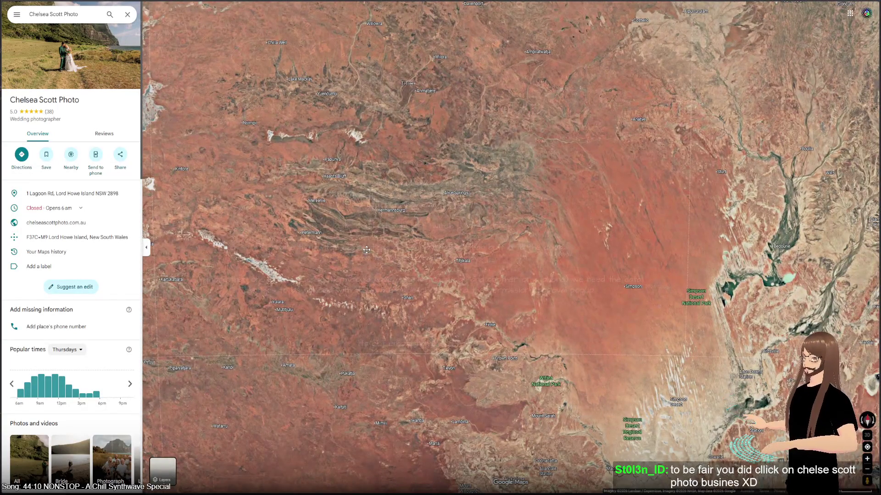
drag(366, 250, 453, 236)
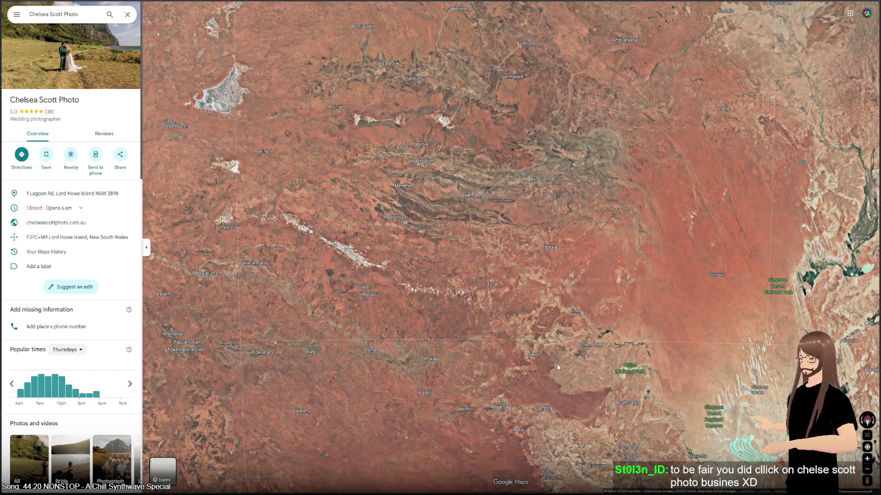
mouse_move(521, 255)
mouse_down()
mouse_move(400, 256)
mouse_move(345, 356)
mouse_move(374, 399)
mouse_move(513, 395)
mouse_move(471, 271)
mouse_move(432, 264)
mouse_up()
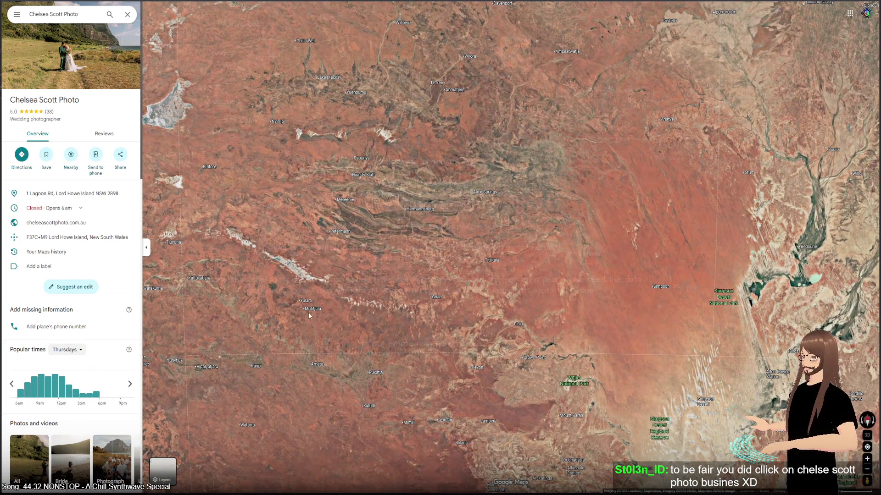
- Zoom into Uluru around Kuniya Walk and pan to show Uluru Parking Lot and Uluru Rd
scroll(316, 316, up, 10)
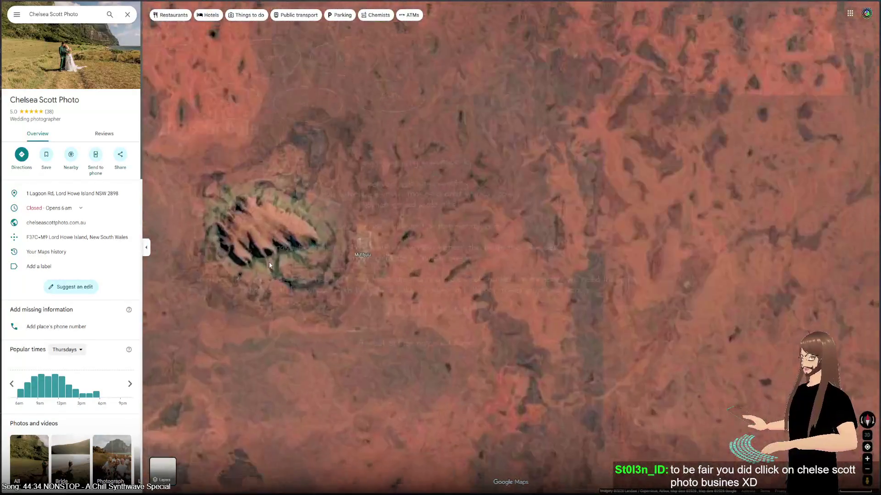
scroll(269, 265, up, 5)
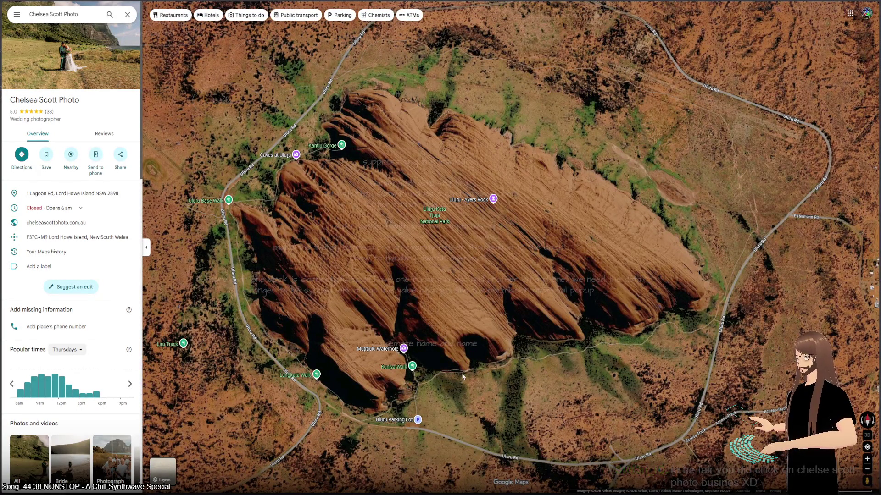
scroll(456, 390, up, 5)
scroll(423, 314, down, 5)
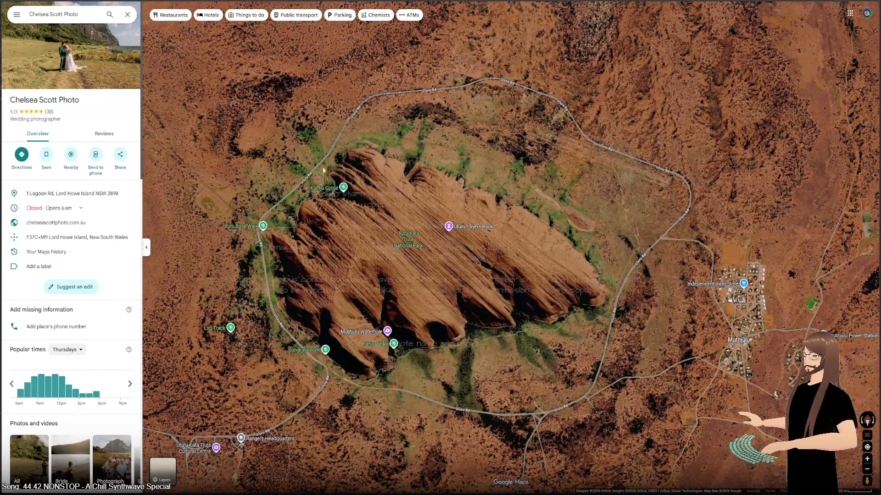
scroll(375, 377, up, 5)
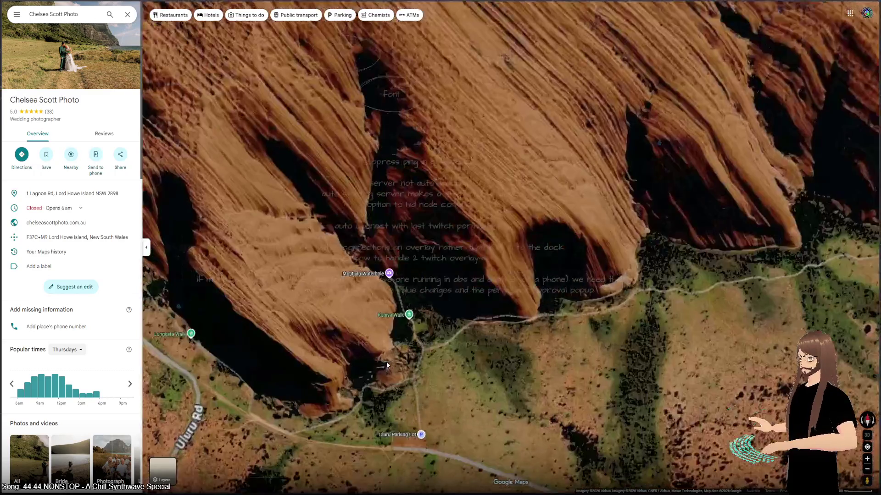
scroll(441, 301, down, 8)
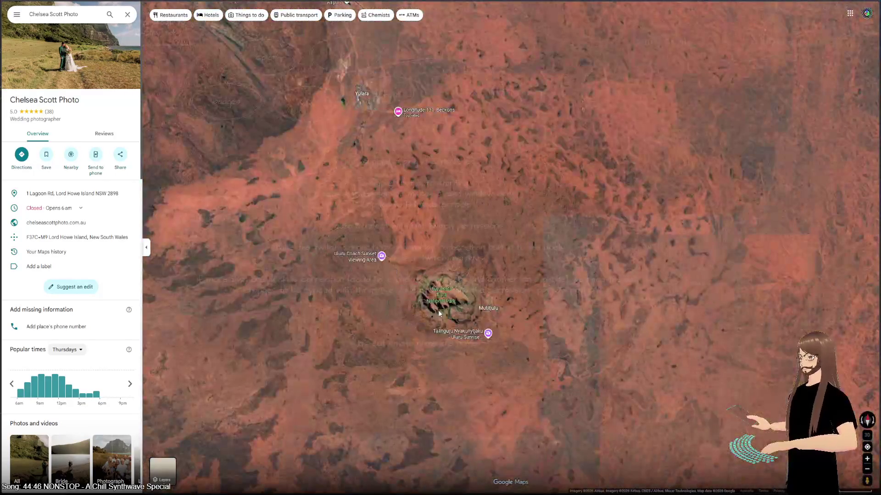
scroll(415, 314, up, 8)
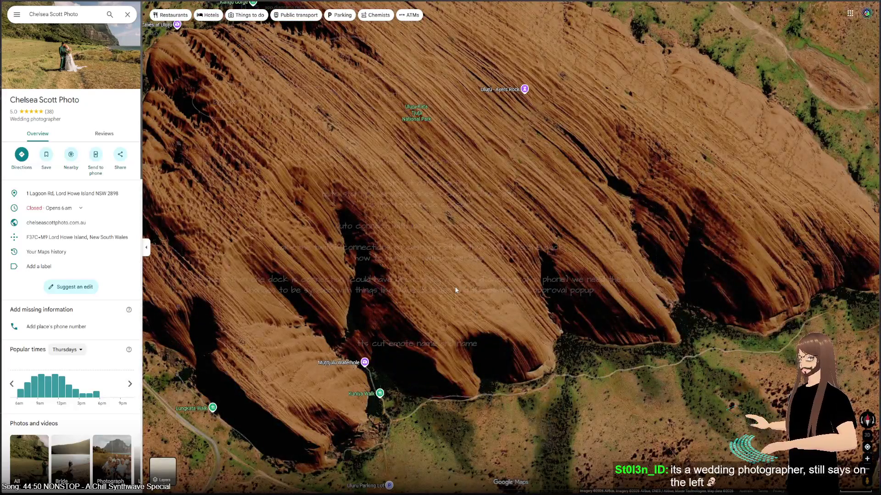
drag(425, 361, 461, 246)
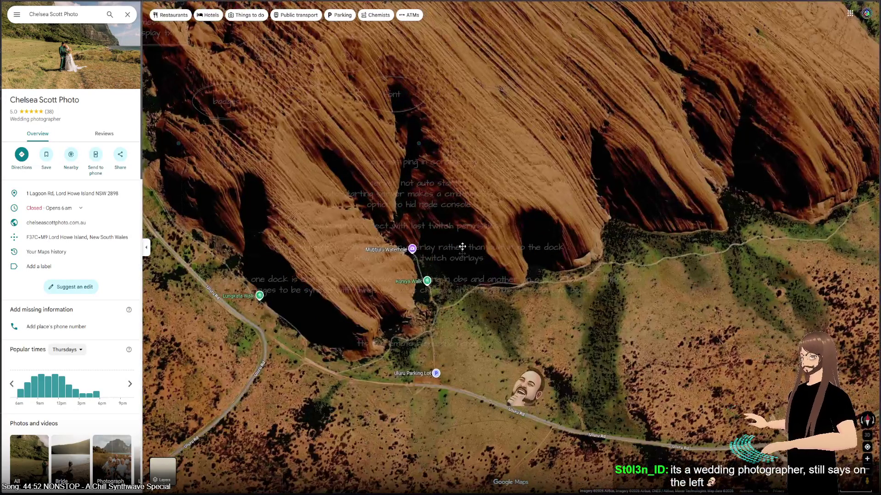
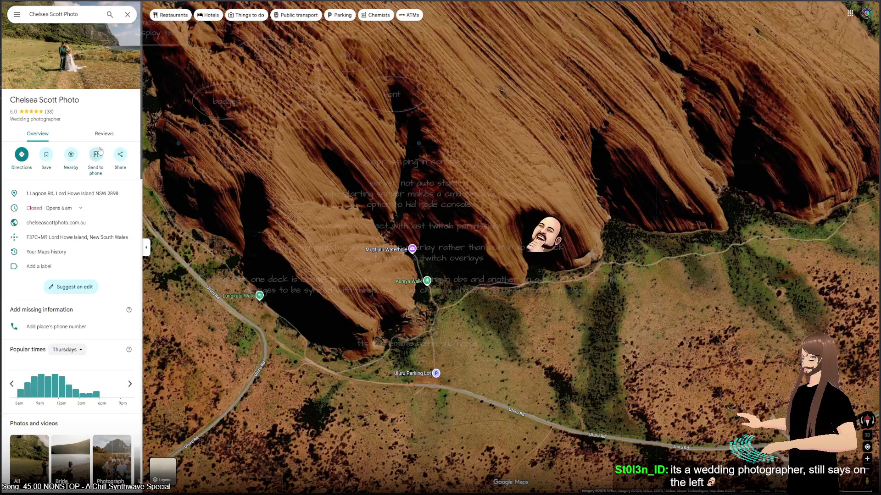
- Open Kuniya Walk's gallery and view the man-on-rock photo and the tree-against-Uluru video
click(426, 281)
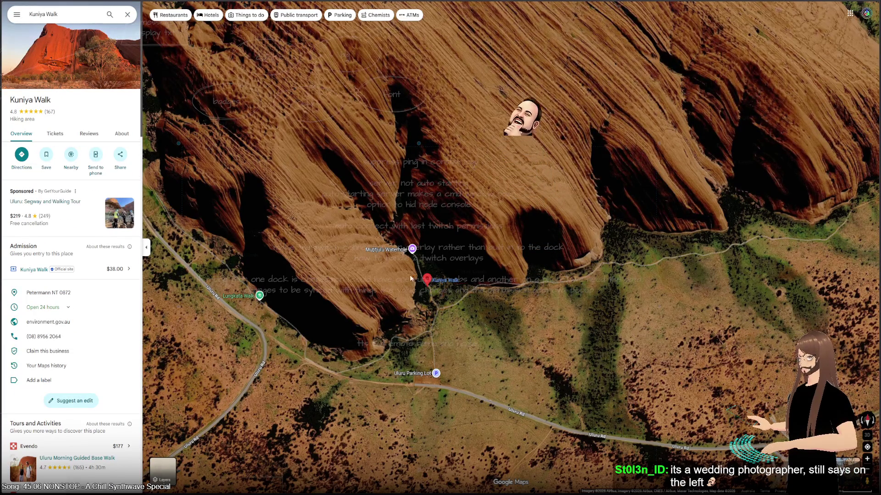
click(128, 73)
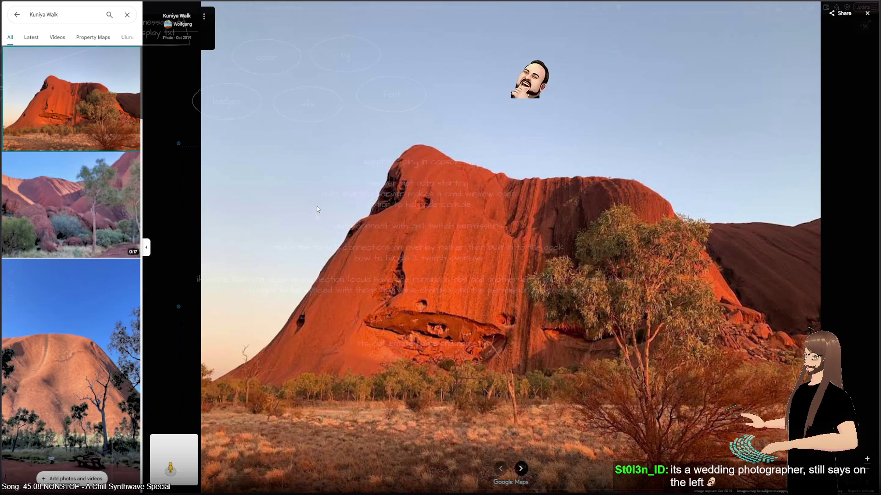
scroll(96, 229, down, 5)
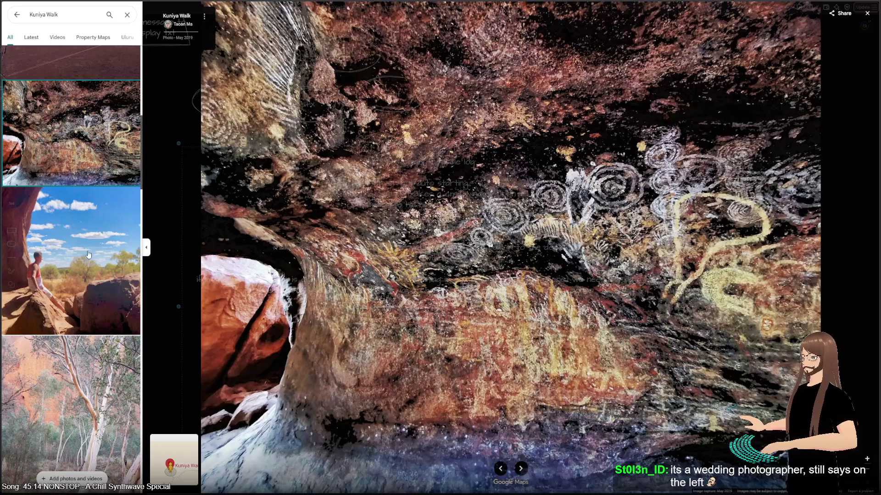
click(83, 289)
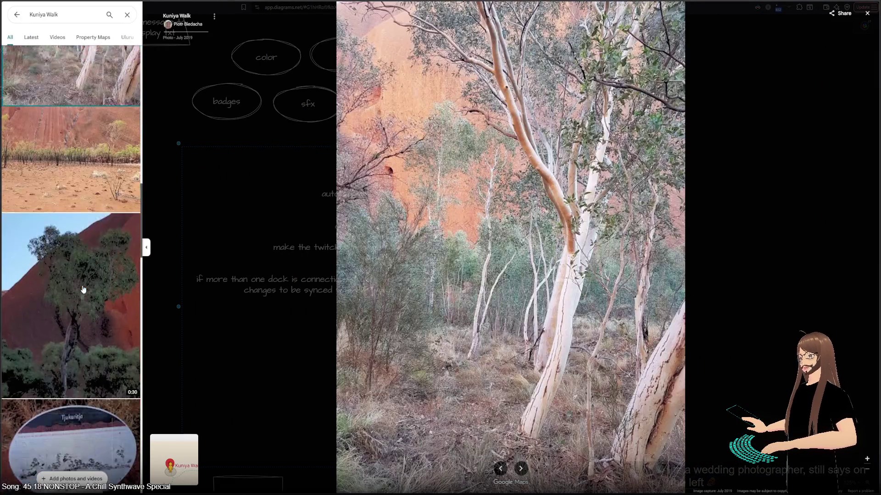
click(83, 290)
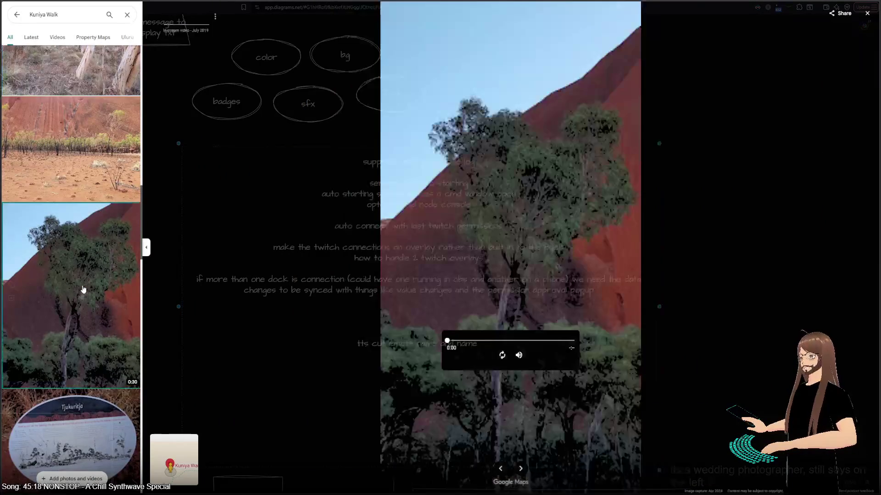
- View the walking tracks map, the rock-face video, the grass-and-plaque photo and the beam-framed cliff photo
scroll(82, 281, down, 5)
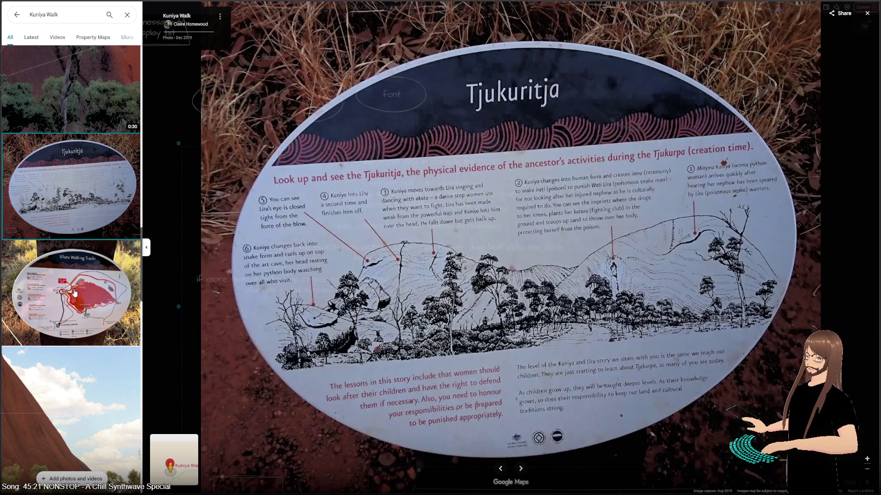
click(75, 293)
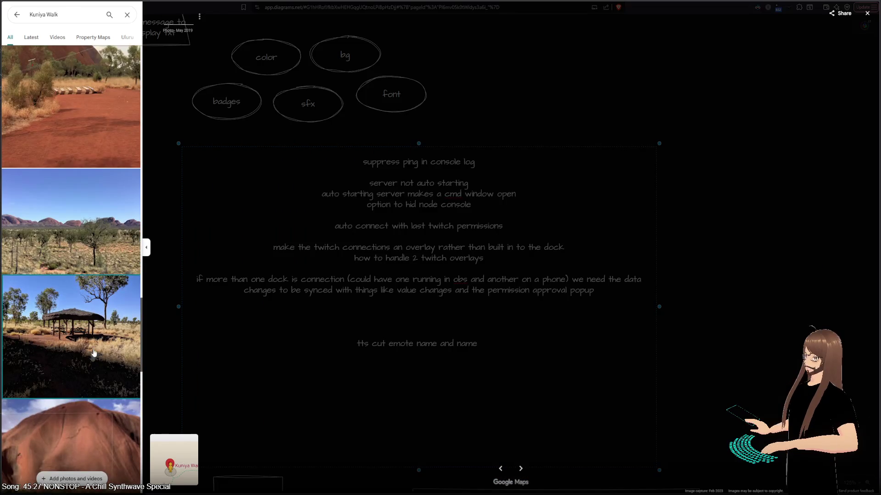
scroll(69, 225, down, 3)
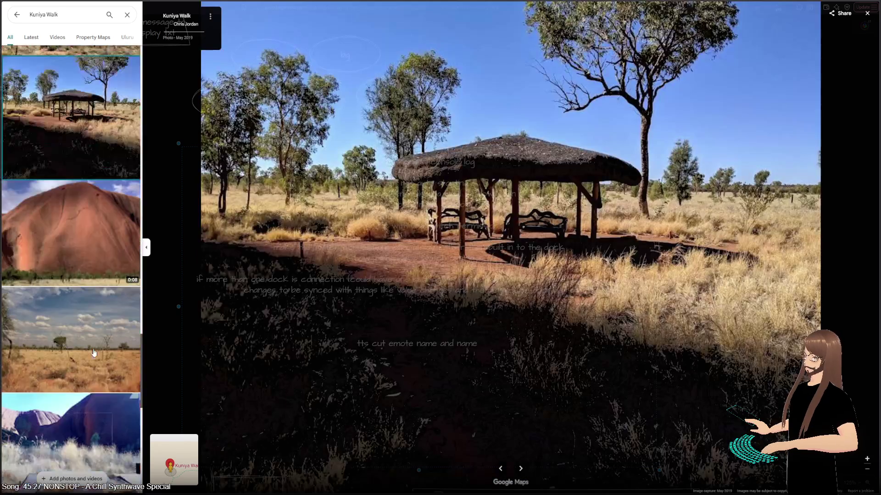
click(69, 225)
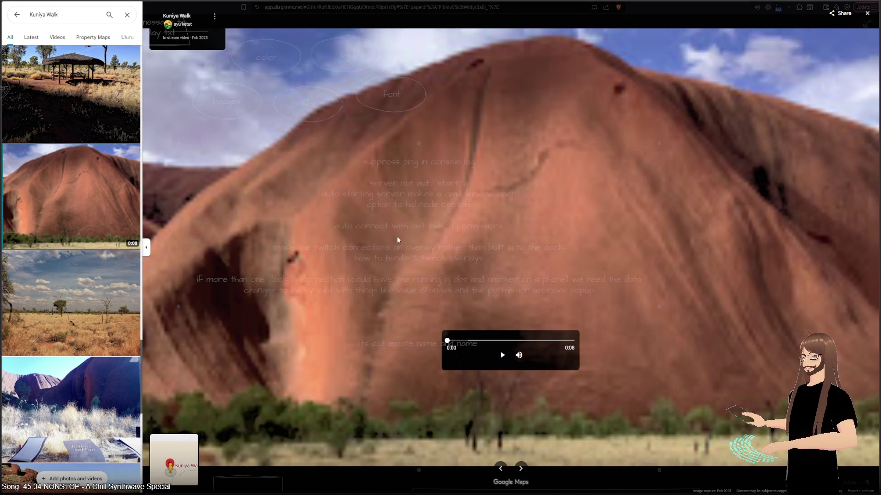
scroll(88, 260, down, 5)
click(62, 179)
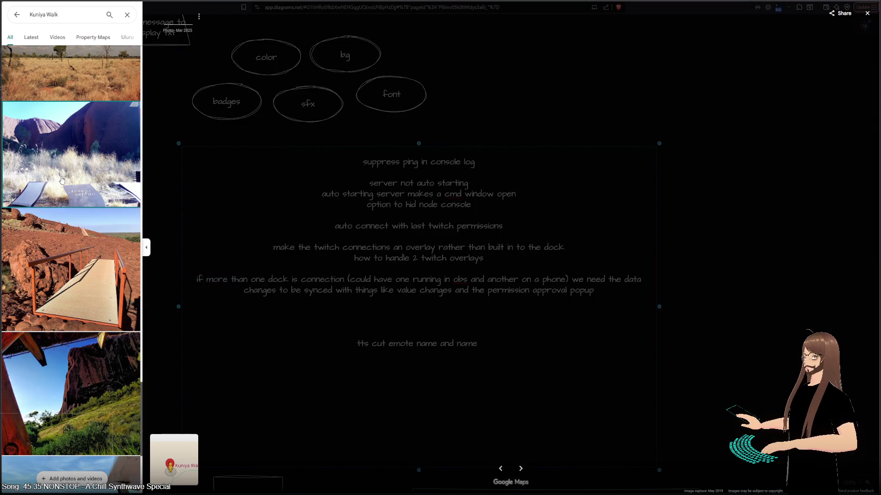
click(65, 277)
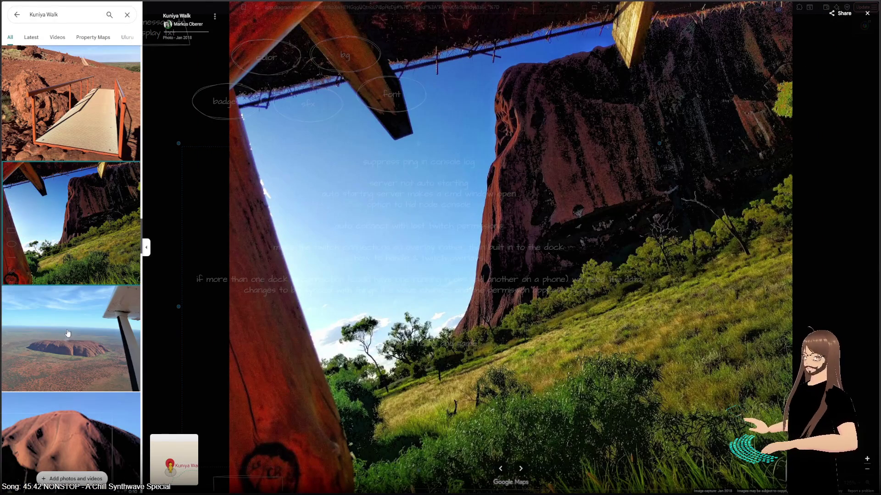
- View the red-path video and the cave, rock-art, canyon and night-pool photos, then return to the map
scroll(67, 333, down, 10)
click(73, 149)
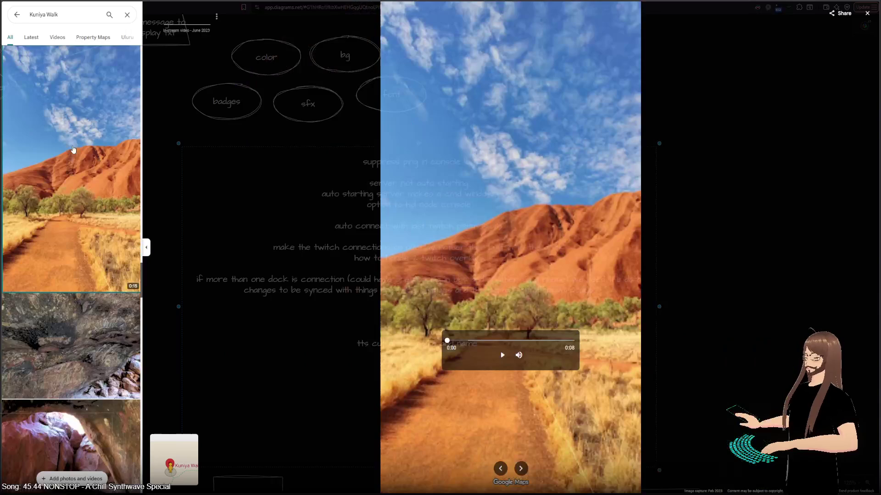
scroll(71, 164, down, 5)
click(52, 214)
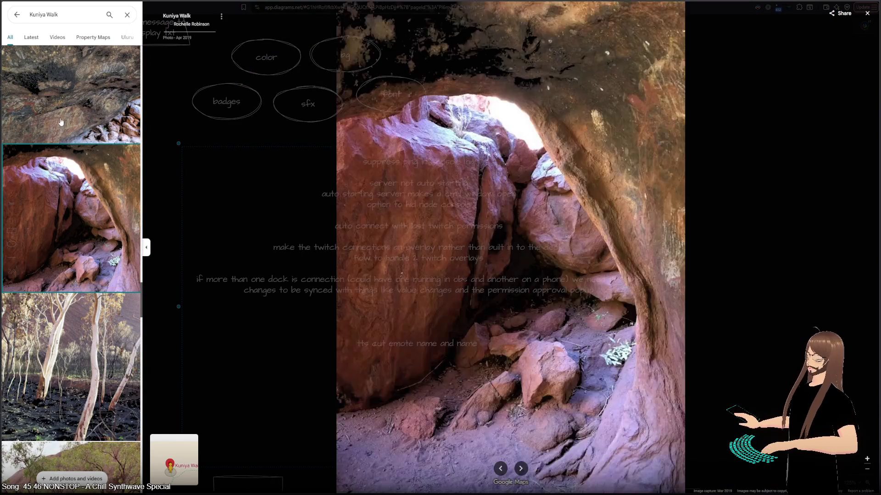
click(61, 119)
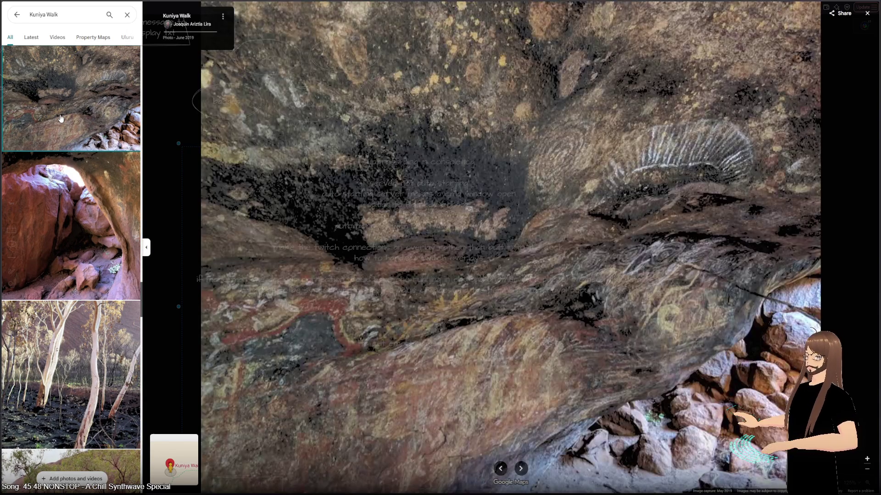
scroll(67, 241, down, 5)
scroll(68, 243, down, 7)
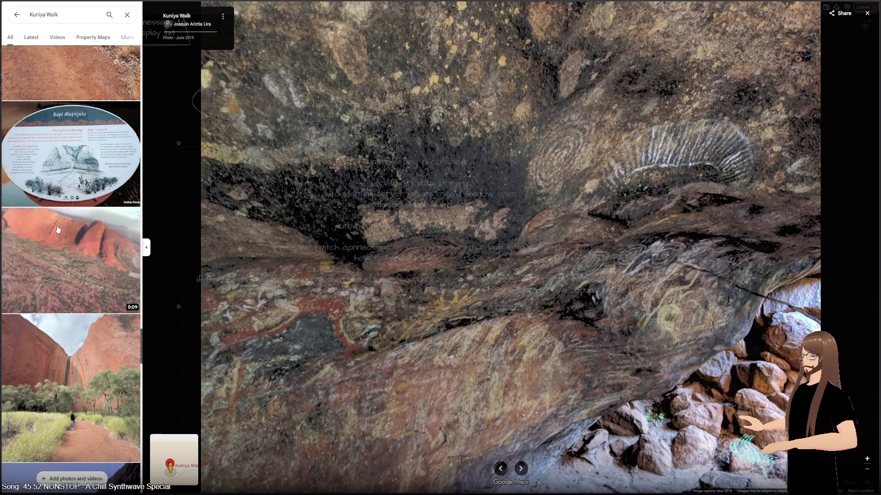
scroll(58, 230, down, 5)
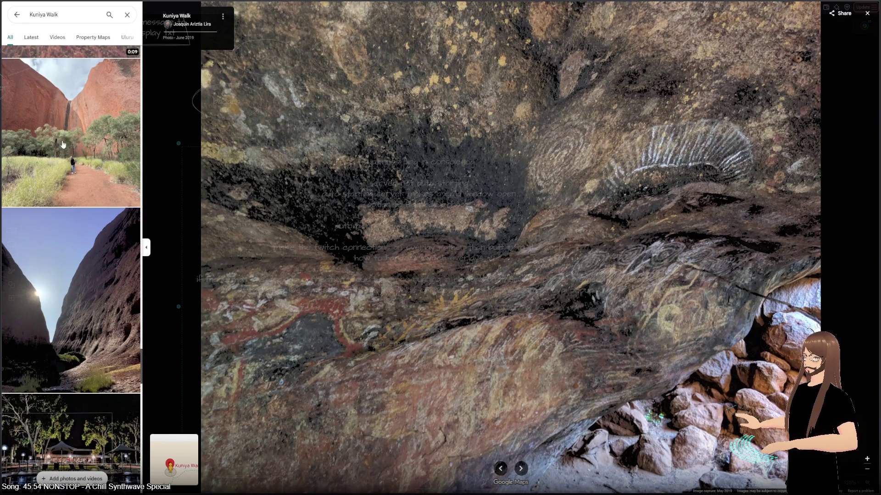
click(63, 146)
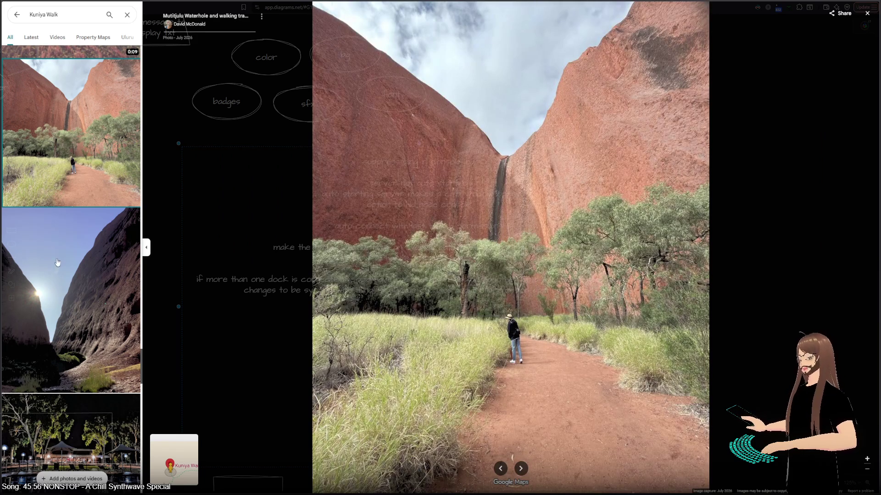
scroll(58, 262, down, 7)
click(43, 125)
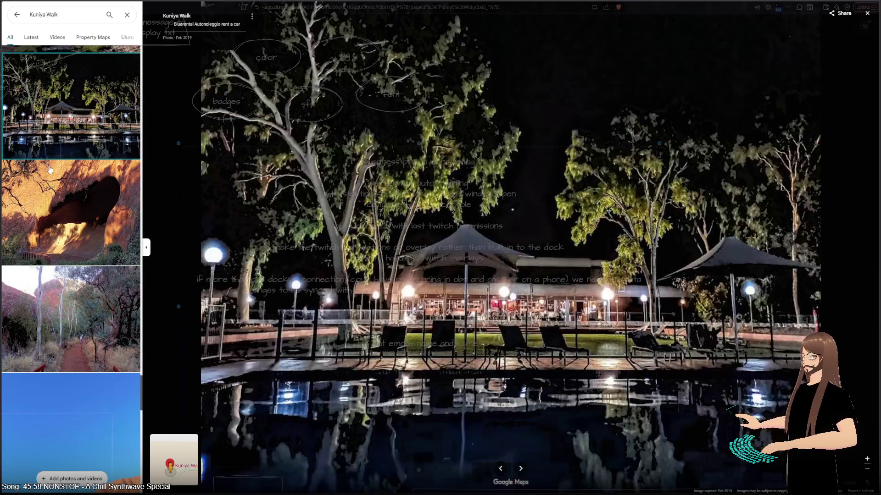
click(866, 13)
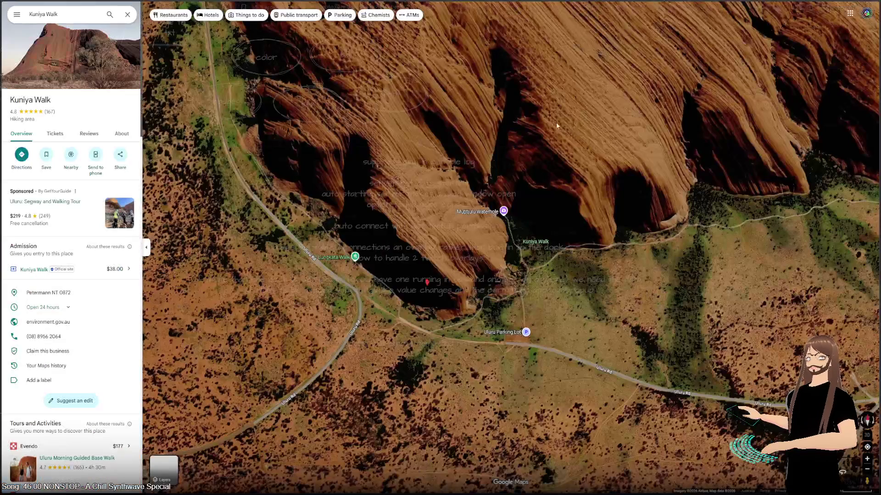
- Zoom in on Mutitjulu and move the view from the Police Station to the Aged Care area
scroll(443, 225, up, 5)
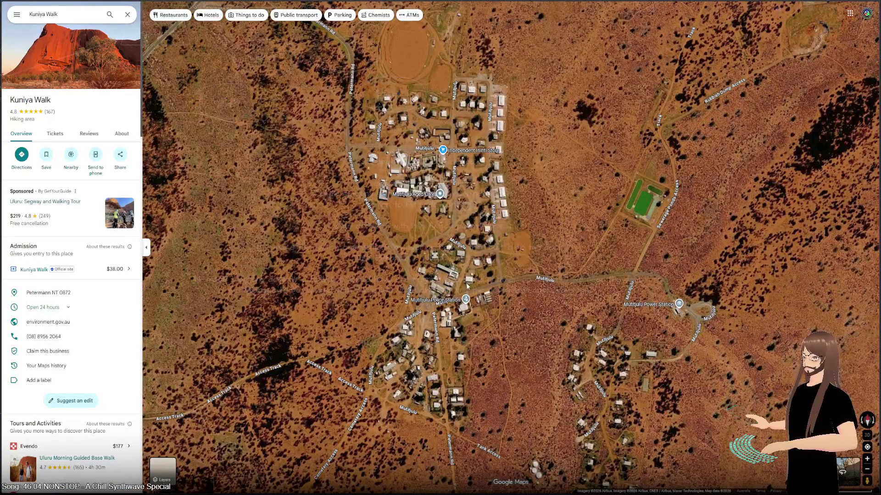
scroll(449, 202, up, 3)
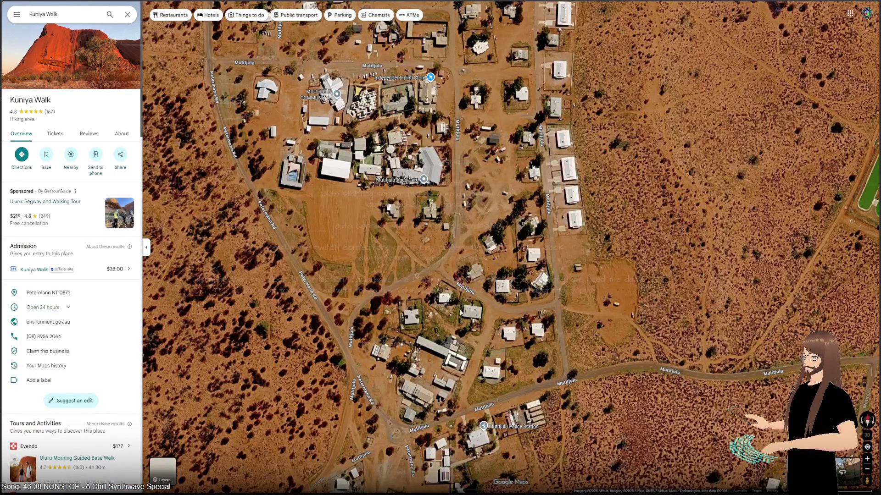
scroll(460, 313, up, 1)
mouse_move(460, 312)
mouse_down()
mouse_move(353, 74)
mouse_move(273, 27)
mouse_up()
scroll(273, 26, down, 3)
scroll(283, 62, up, 2)
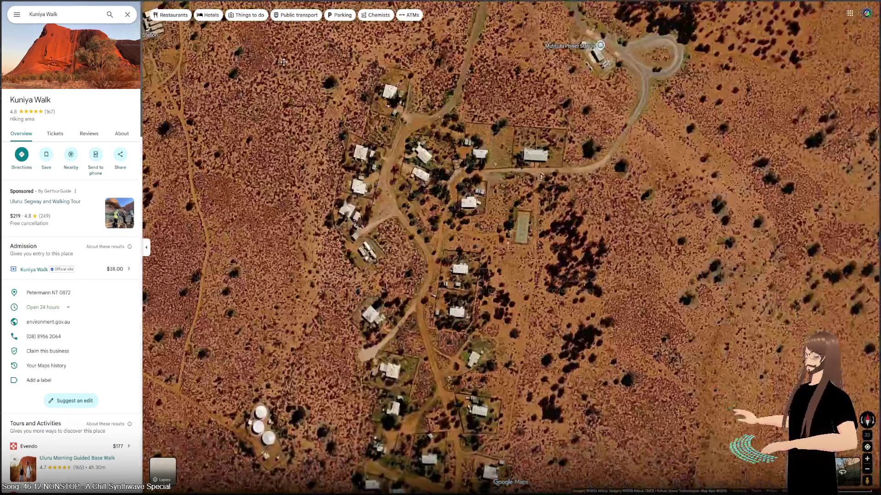
drag(284, 62, 655, 184)
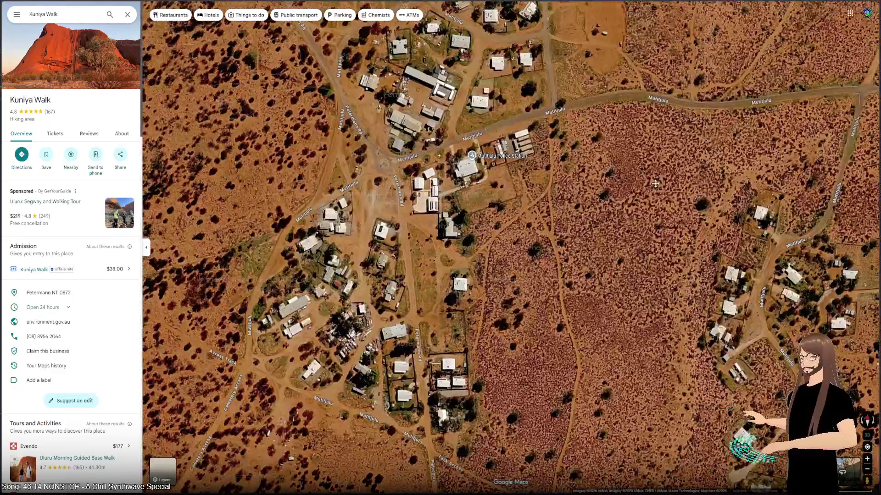
scroll(396, 217, up, 5)
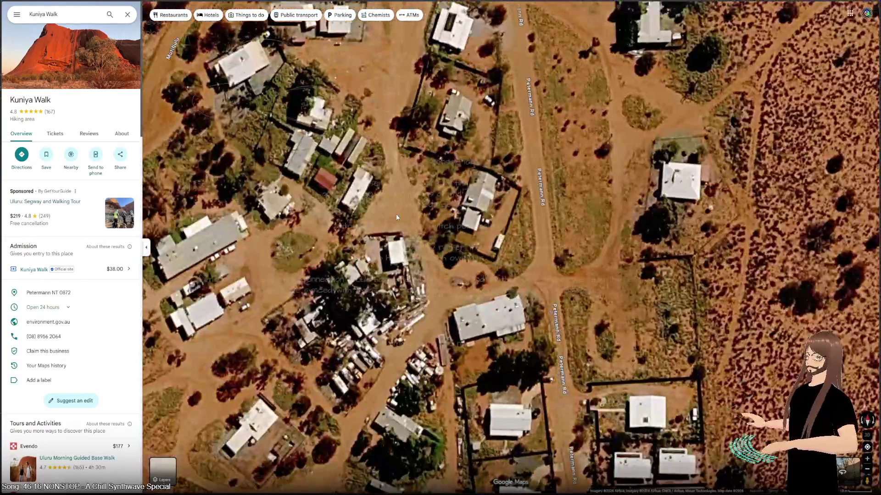
scroll(397, 218, down, 3)
drag(397, 217, 422, 375)
- Pan north over the settlement and back toward Inintji Store, then zoom out toward Yulara
key(Up)
key(Up)
key(Up)
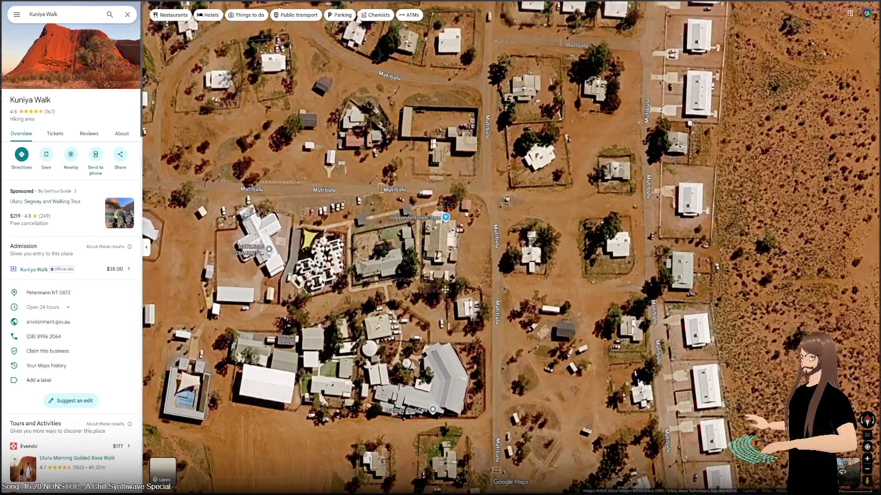
drag(445, 290, 448, 291)
key(Up)
key(Up)
key(Up)
key(Left)
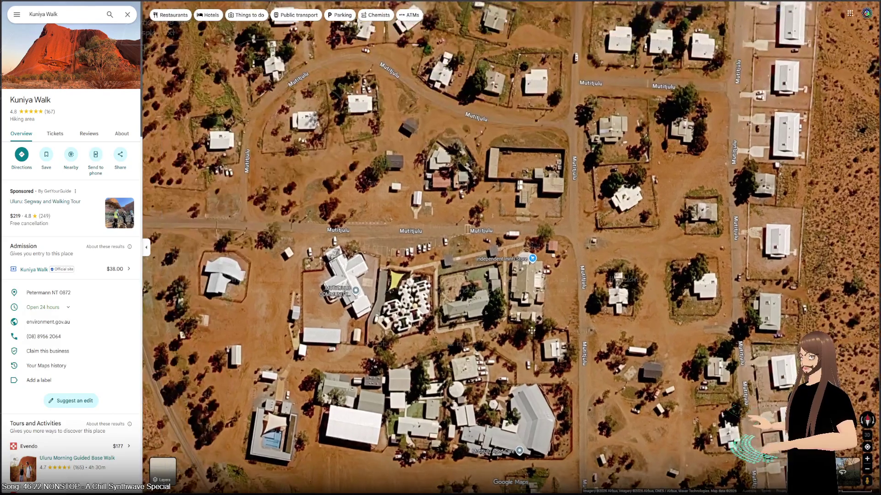
key(Right)
key(Down)
key(Down)
key(Down)
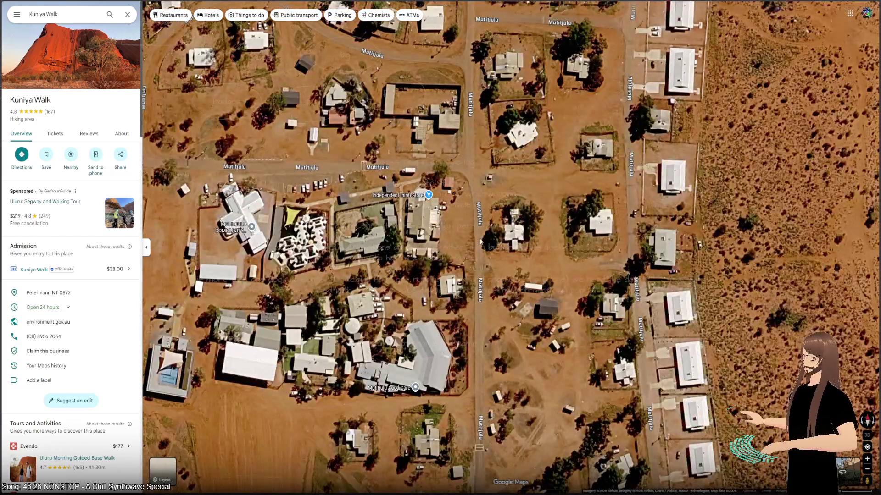
scroll(488, 297, down, 2)
scroll(487, 297, down, 10)
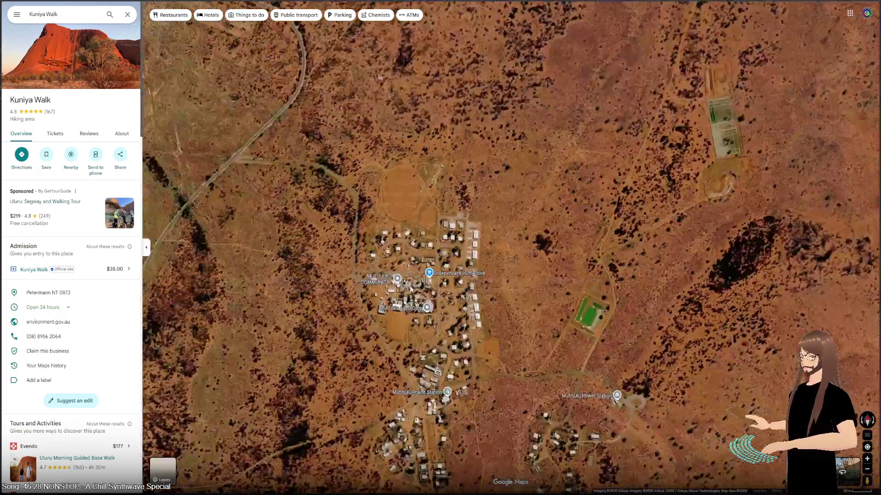
key(Left)
key(Up)
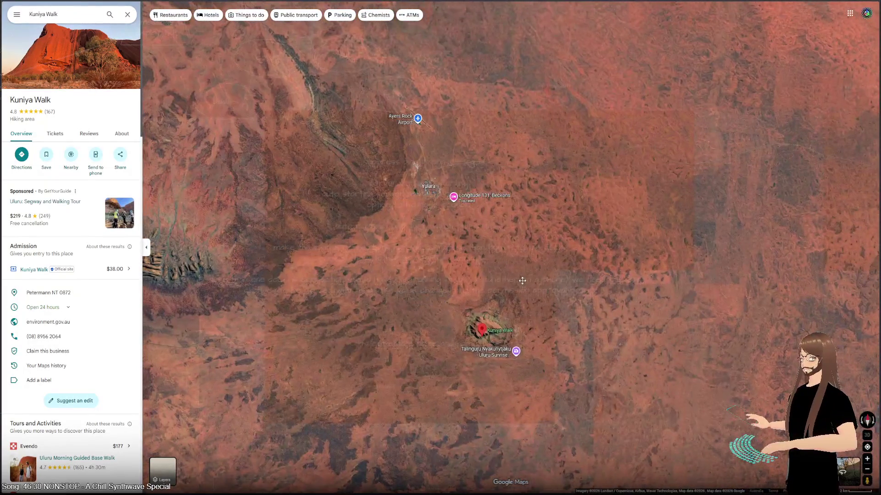
- Zoom into Yulara and pan past the clinic to centre the Kurkara Cres circle
scroll(420, 201, up, 5)
scroll(419, 201, up, 5)
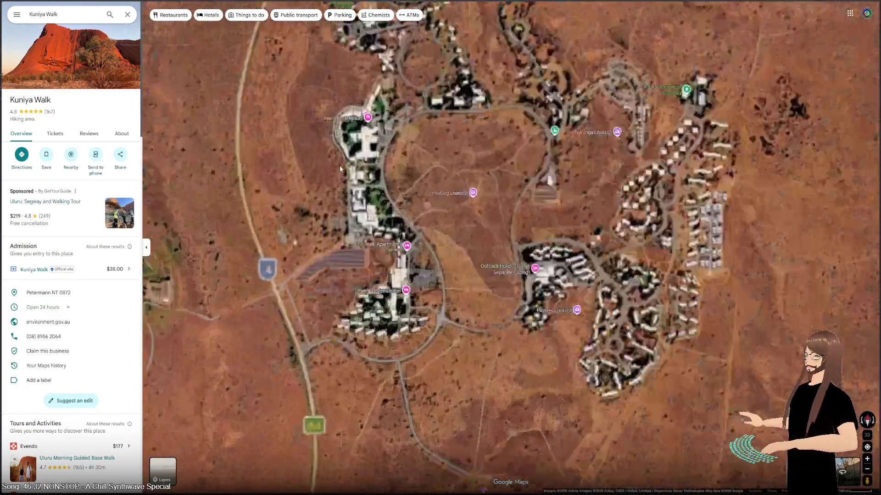
scroll(375, 231, up, 3)
key(Up)
key(Right)
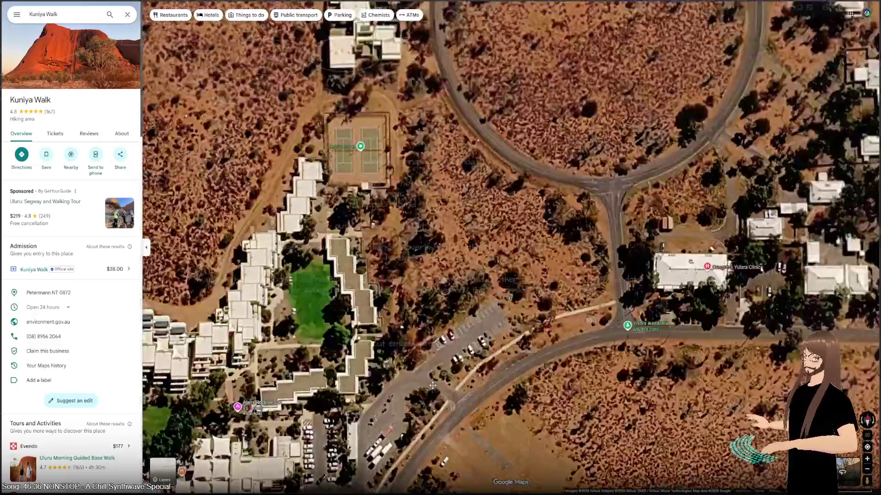
key(Up)
key(Left)
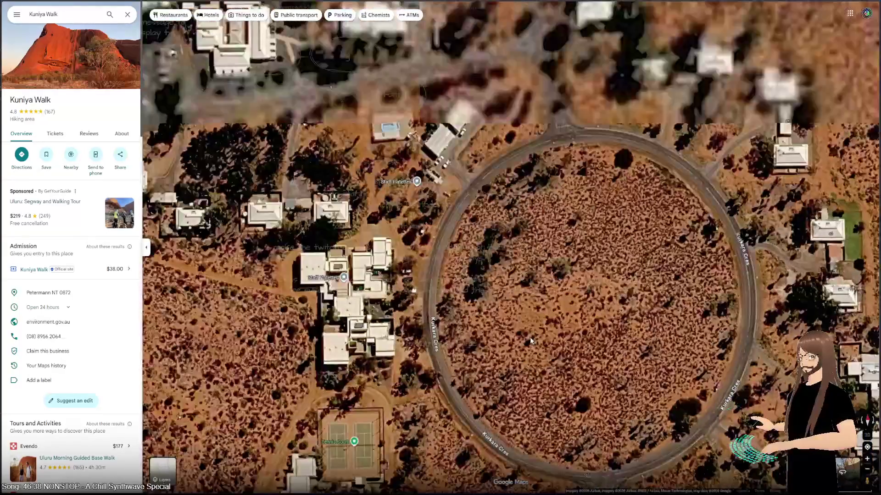
key(Down)
key(Right)
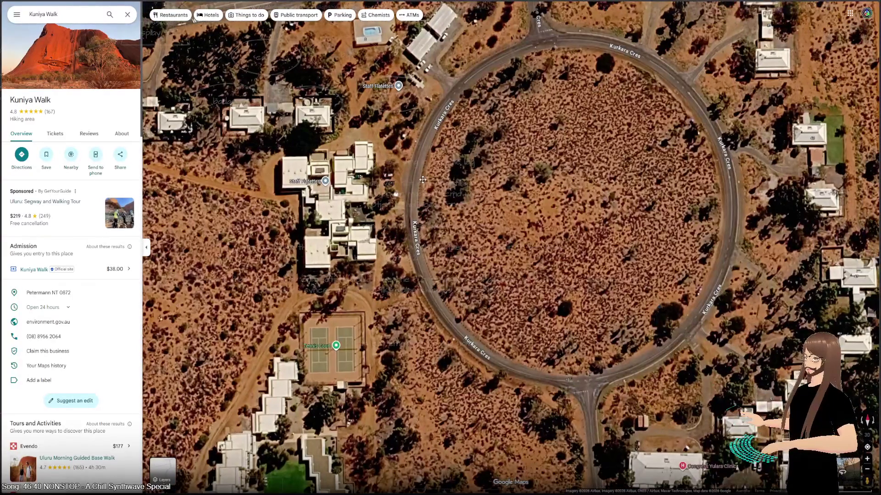
drag(423, 180, 691, 439)
- Move on to the sports oval, the Gosse Cres circle and northern Yulara
key(Up)
key(Left)
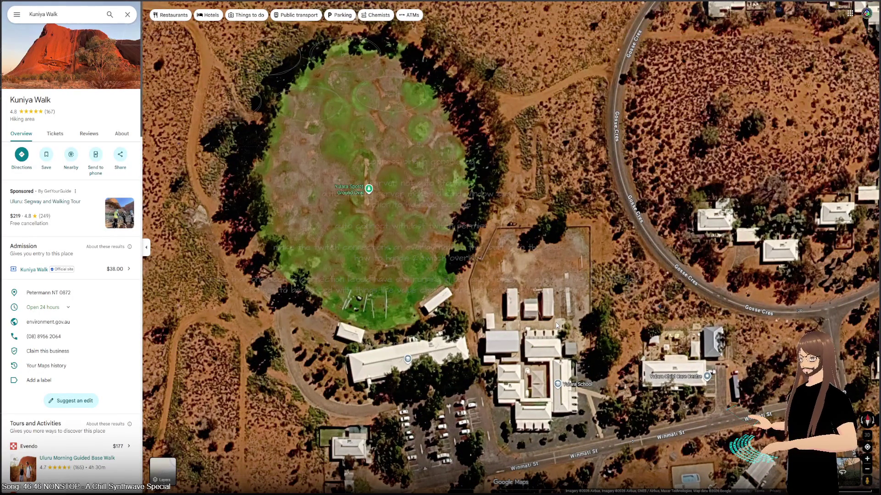
mouse_move(556, 326)
mouse_down()
mouse_move(600, 369)
mouse_move(390, 369)
mouse_move(350, 379)
mouse_move(308, 413)
mouse_up()
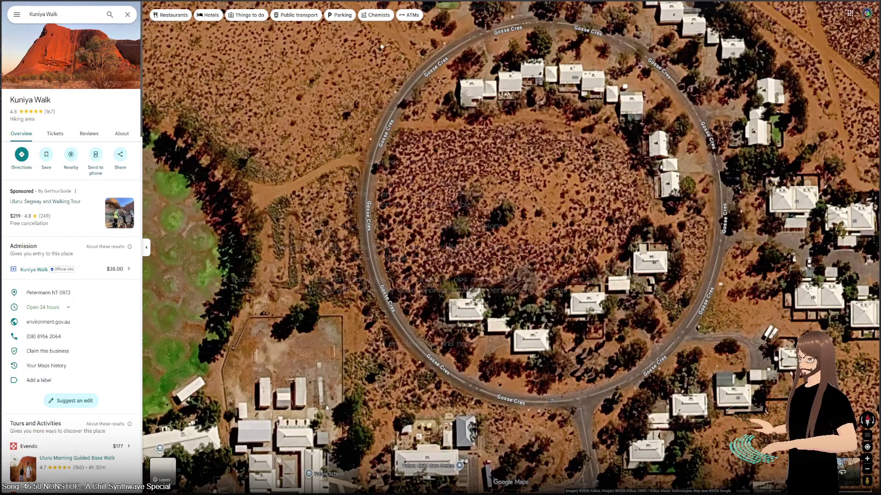
scroll(327, 408, down, 5)
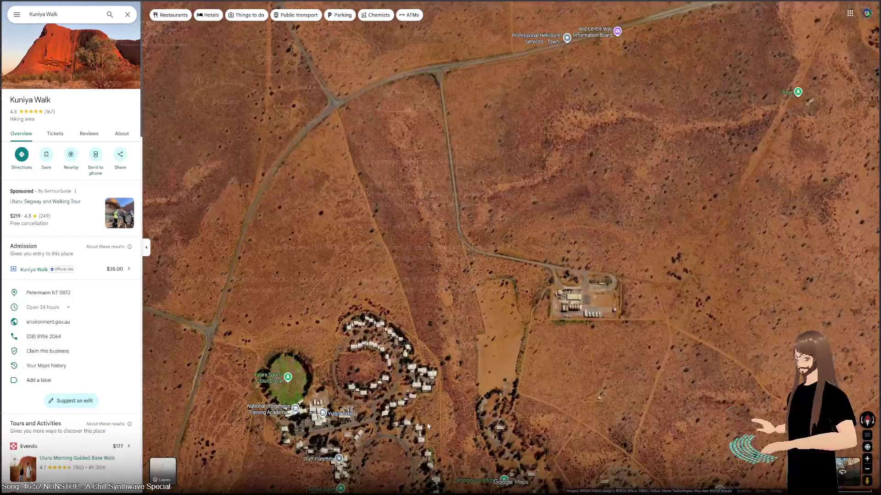
scroll(431, 291, up, 3)
drag(431, 291, 481, 143)
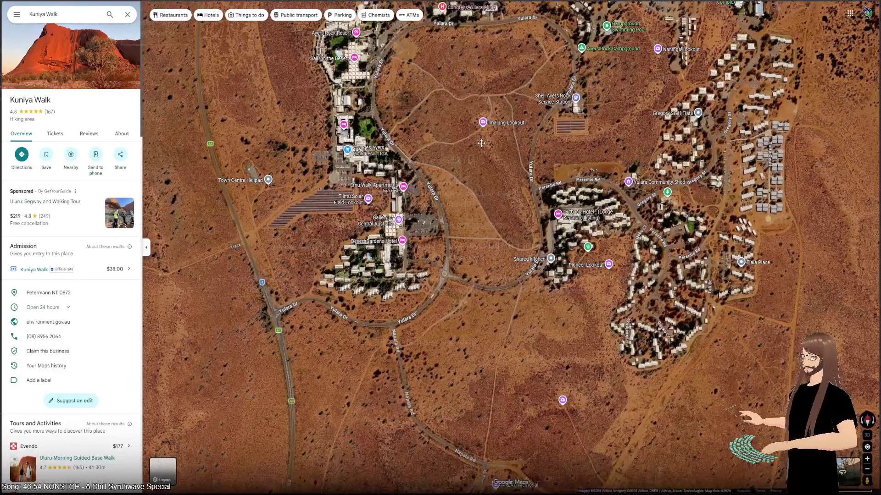
scroll(314, 258, up, 3)
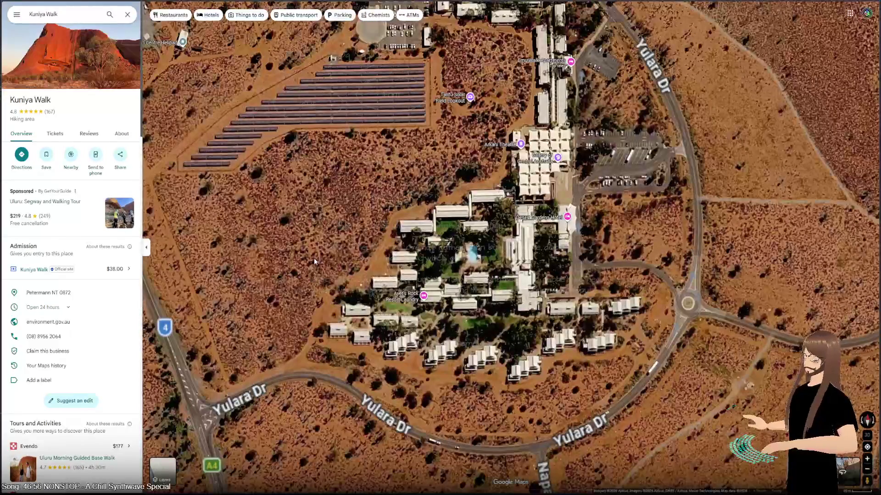
- Pan east toward Pioneer Lookout and the Napala Rd streets, then zoom out over the town
drag(635, 335, 214, 298)
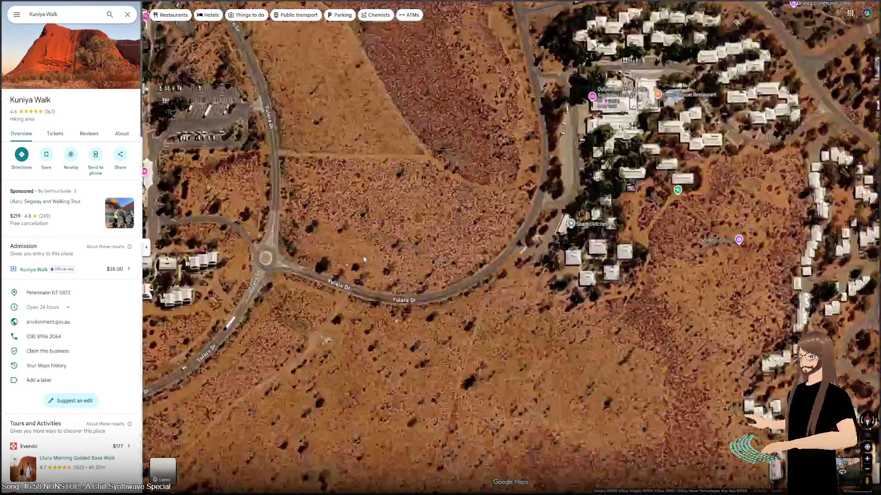
drag(596, 303, 366, 233)
mouse_move(460, 261)
mouse_down()
mouse_move(307, 193)
mouse_move(372, 336)
mouse_up()
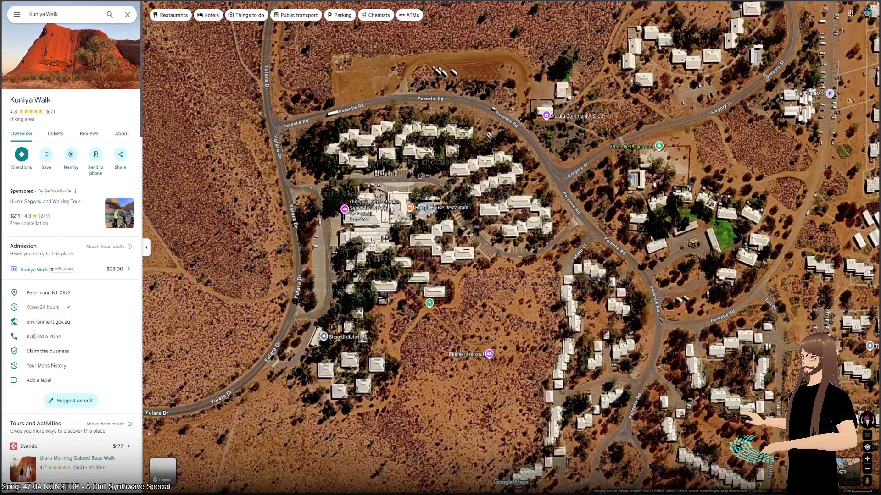
scroll(378, 300, down, 5)
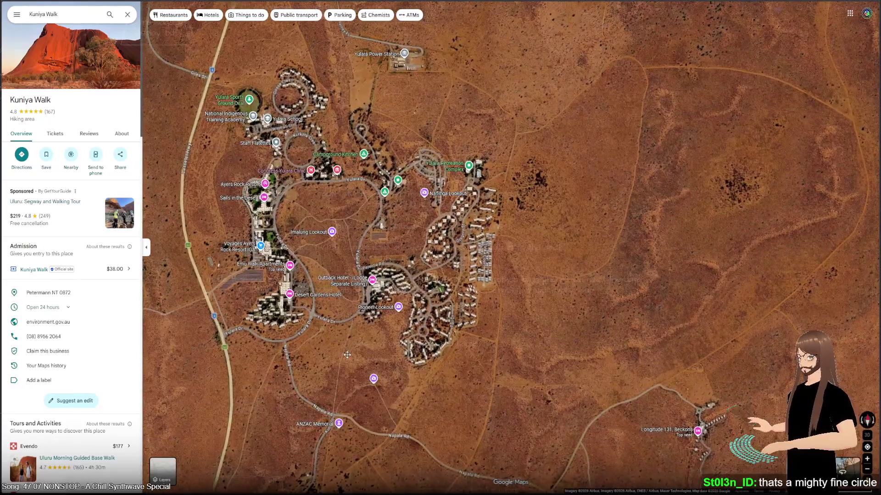
mouse_move(346, 358)
mouse_down()
mouse_move(426, 271)
mouse_move(450, 315)
mouse_up()
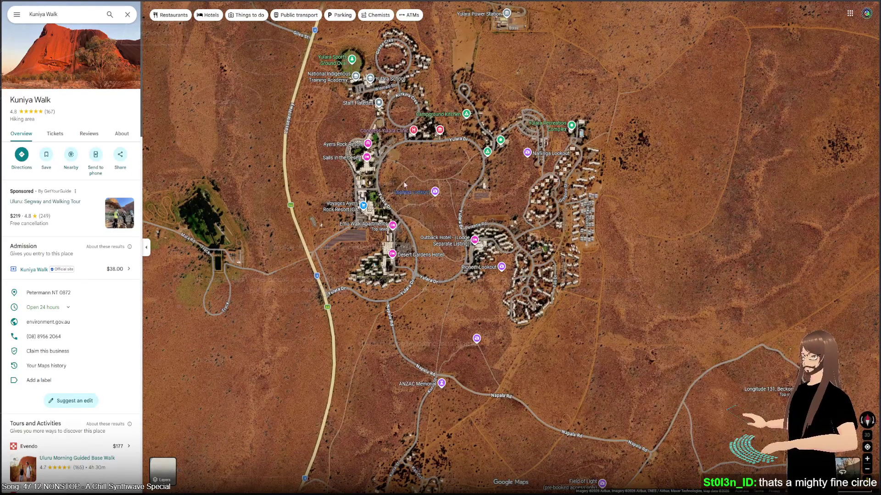
scroll(423, 254, down, 2)
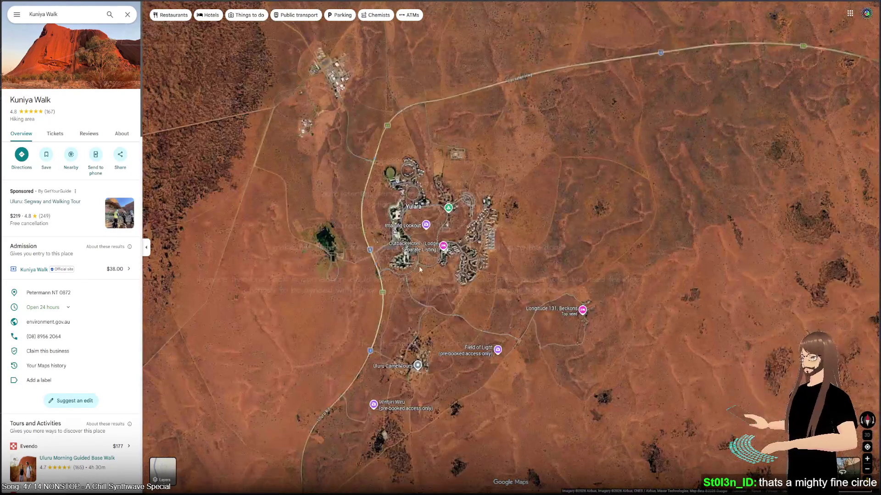
- Zoom in on Kata Tjuta and open the Walpa Gorge viewing platform's details and photos
scroll(419, 266, down, 3)
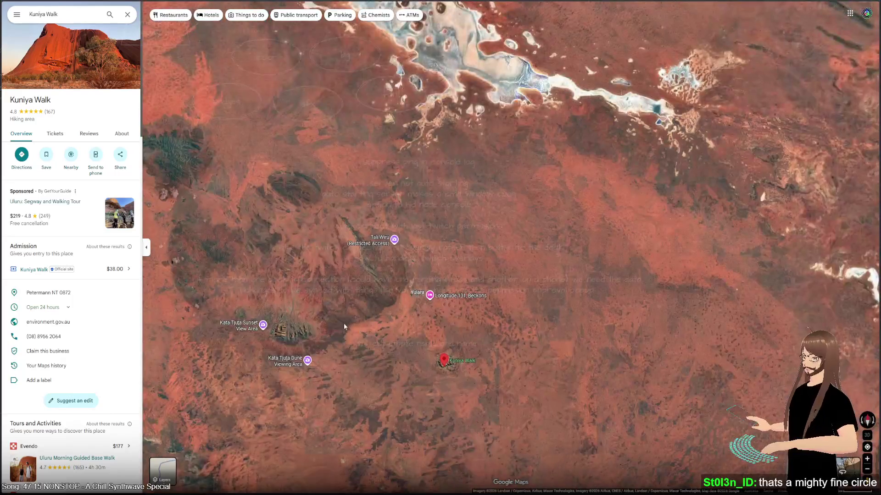
drag(343, 324, 415, 285)
scroll(416, 282, up, 3)
scroll(439, 262, up, 2)
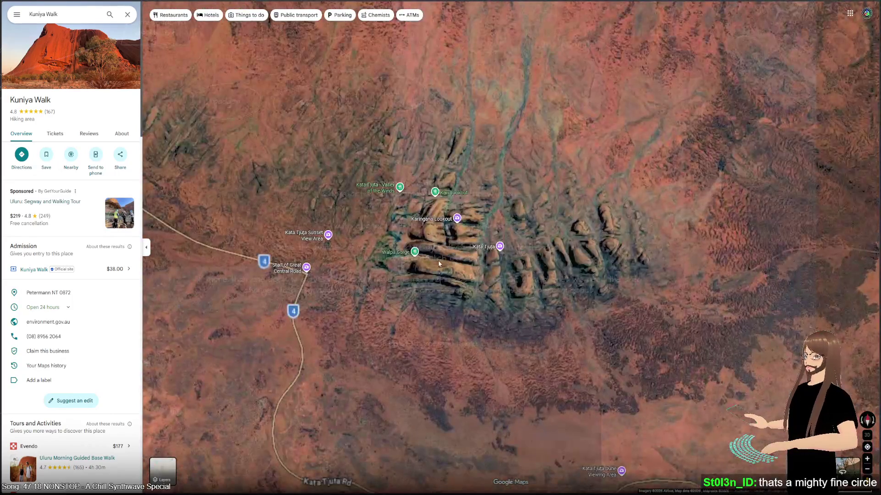
scroll(438, 261, up, 2)
scroll(438, 264, up, 3)
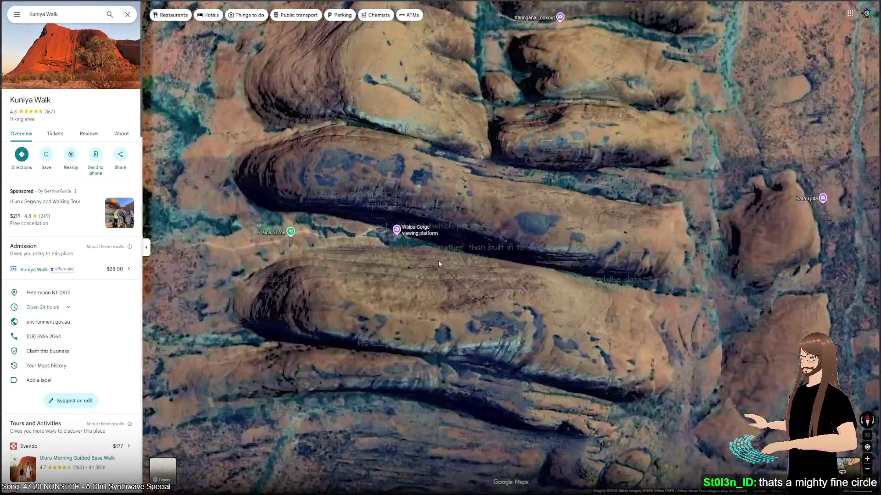
click(397, 229)
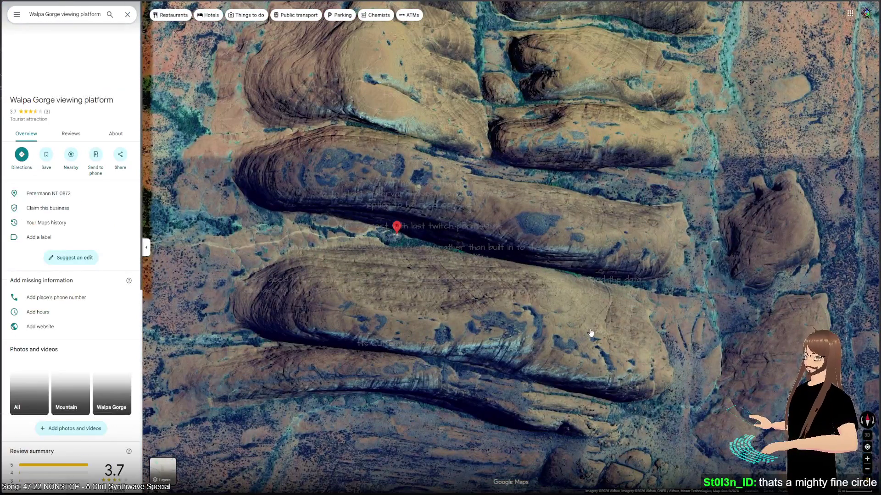
click(107, 56)
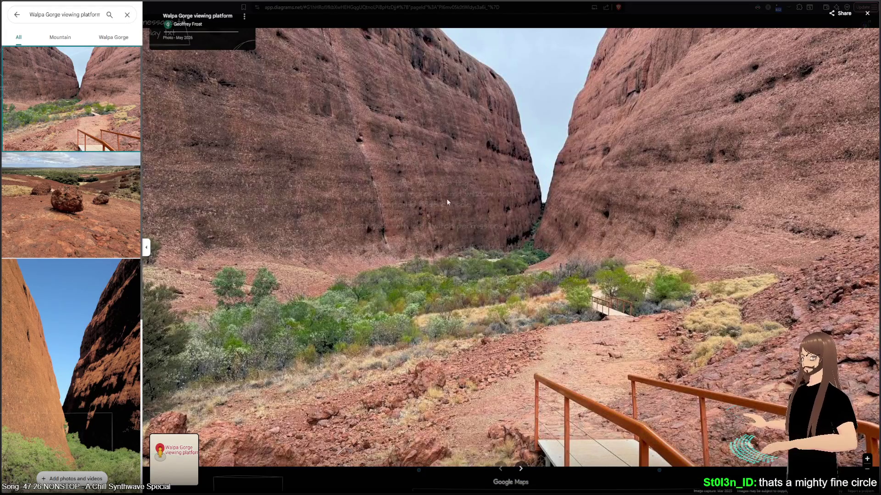
click(97, 191)
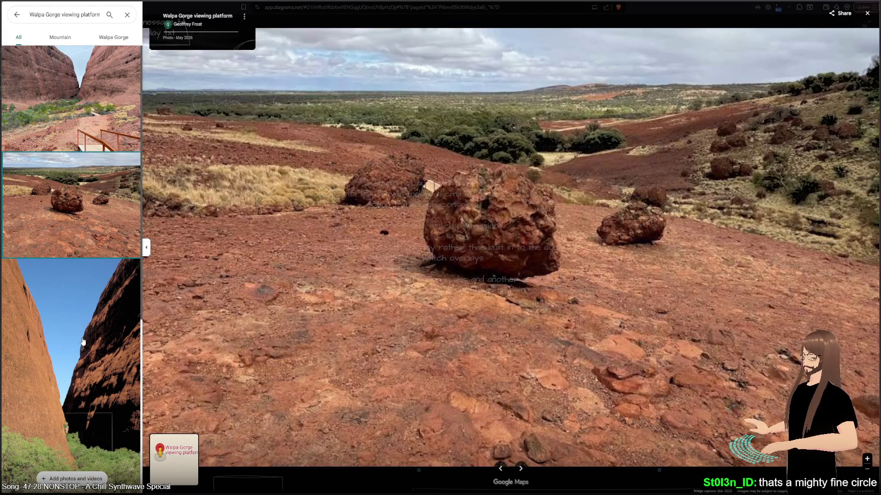
click(83, 342)
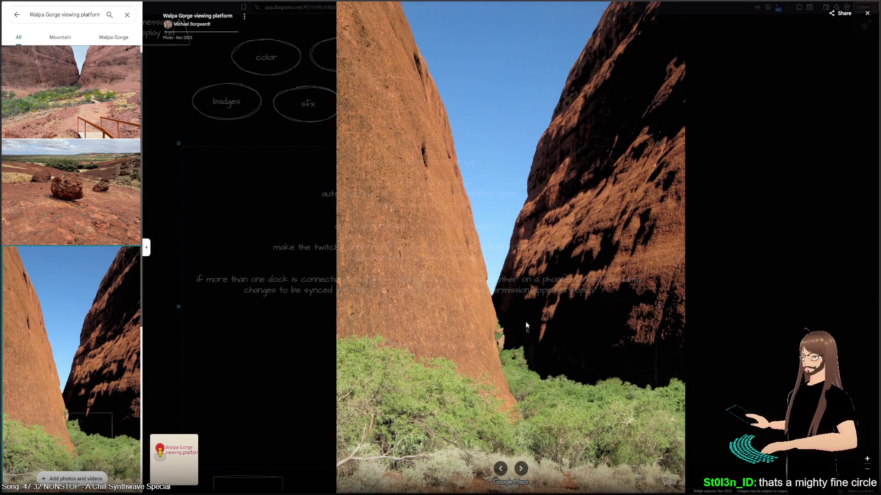
scroll(114, 311, down, 5)
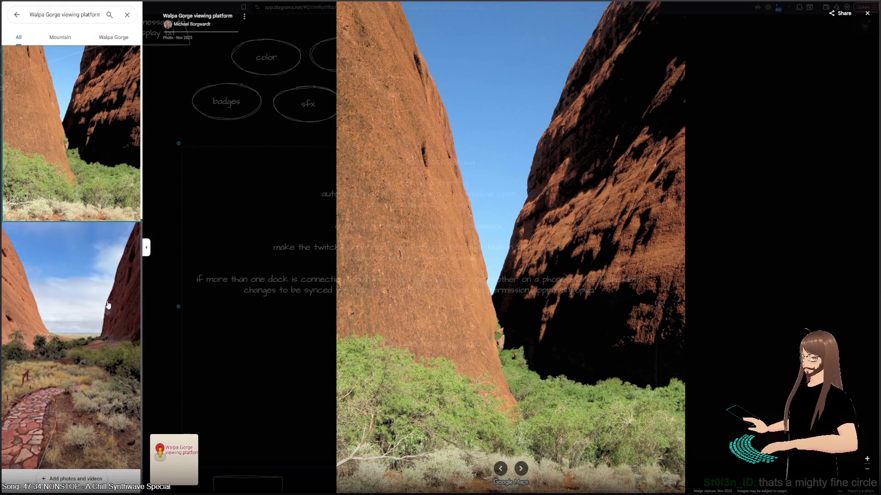
click(107, 304)
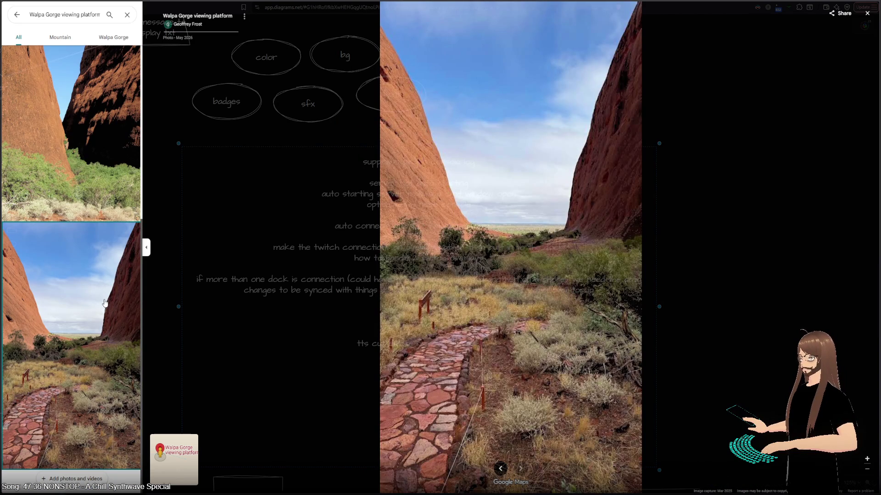
click(16, 14)
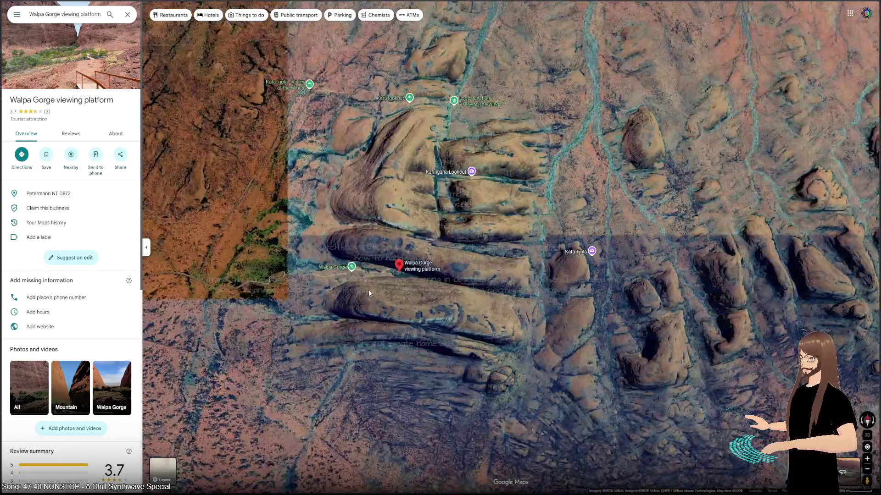
- Close the Walpa Gorge details and zoom out, centring between Kata Tjuta and Uluru
scroll(369, 294, down, 2)
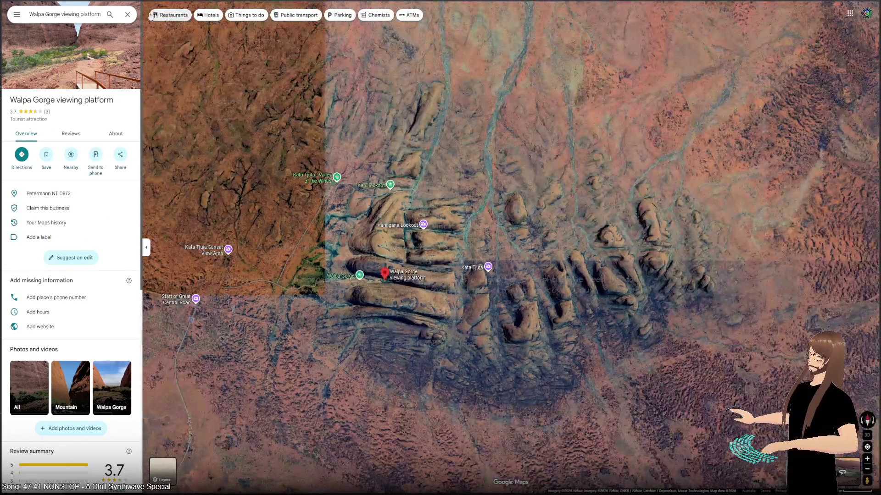
click(128, 14)
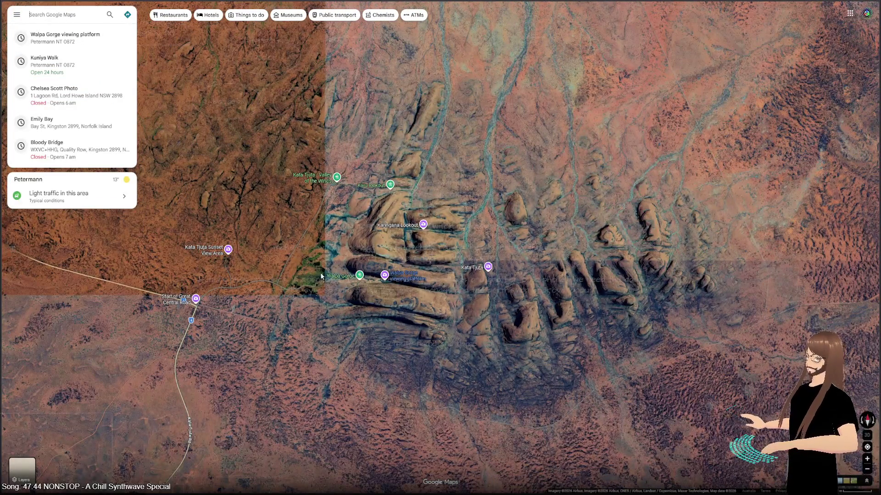
scroll(398, 299, down, 2)
scroll(390, 312, down, 1)
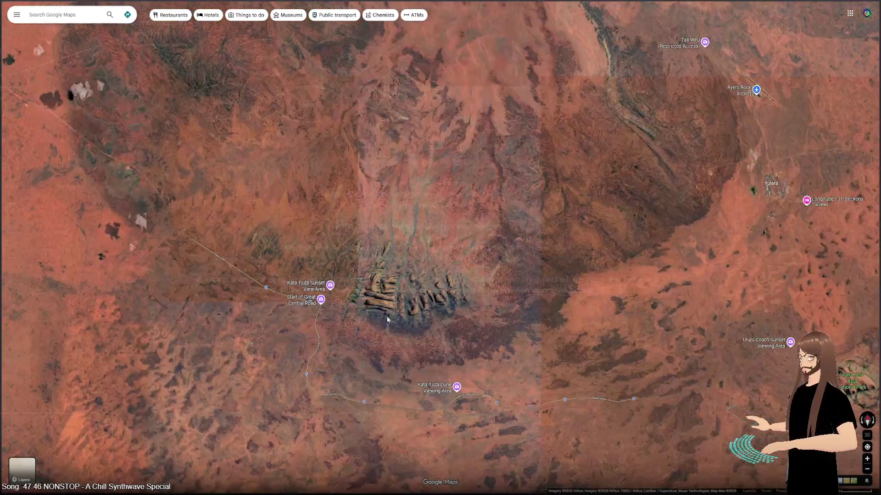
scroll(387, 315, down, 1)
scroll(365, 326, down, 1)
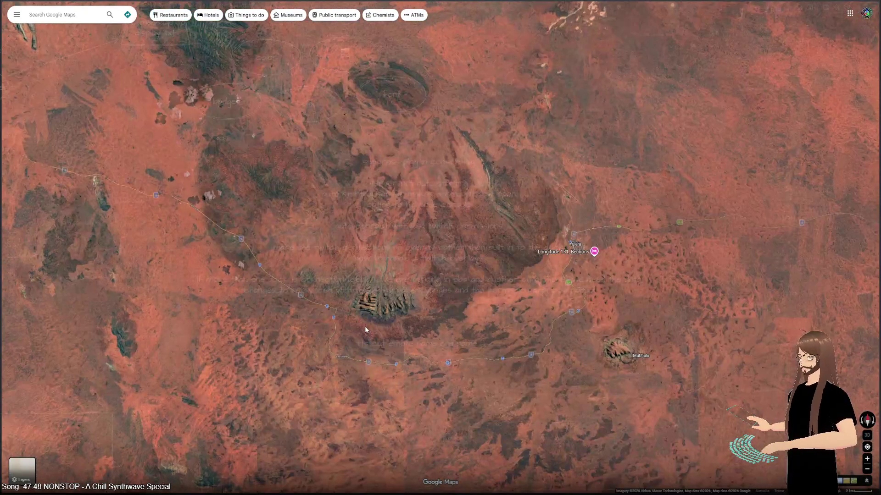
drag(507, 311, 426, 268)
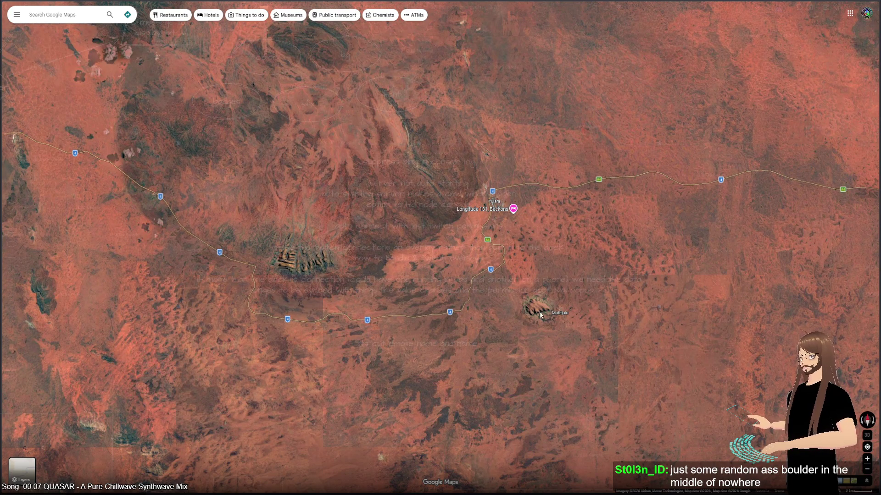
- Frame Yulara and Uluru together, then shift east and north to the salt lakes
scroll(317, 278, up, 3)
scroll(360, 249, down, 5)
scroll(243, 227, up, 8)
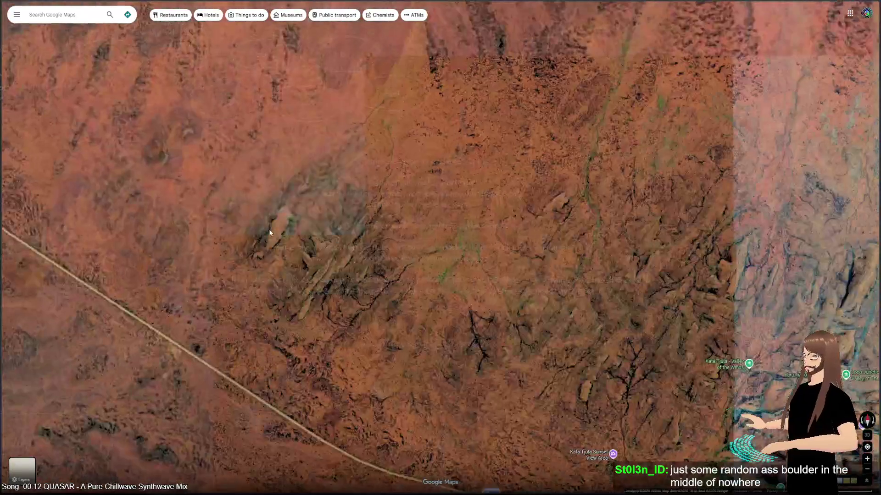
scroll(268, 229, down, 5)
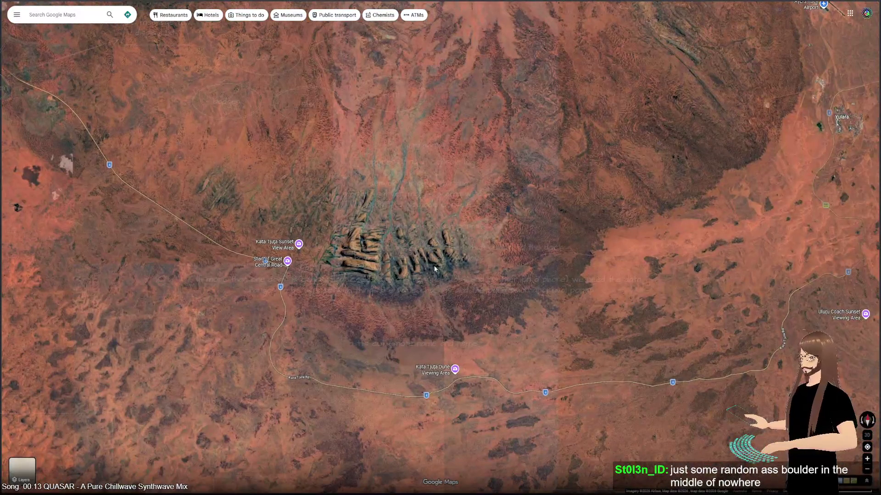
scroll(434, 266, down, 3)
drag(483, 274, 364, 236)
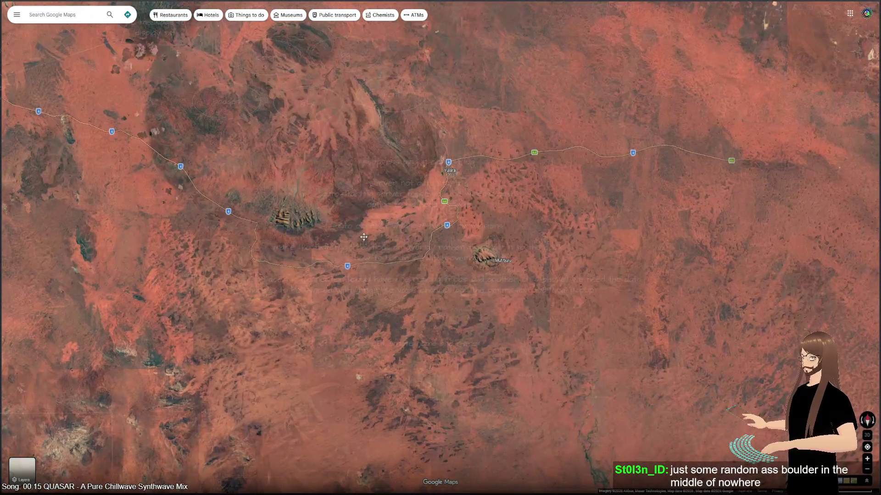
drag(403, 227, 326, 219)
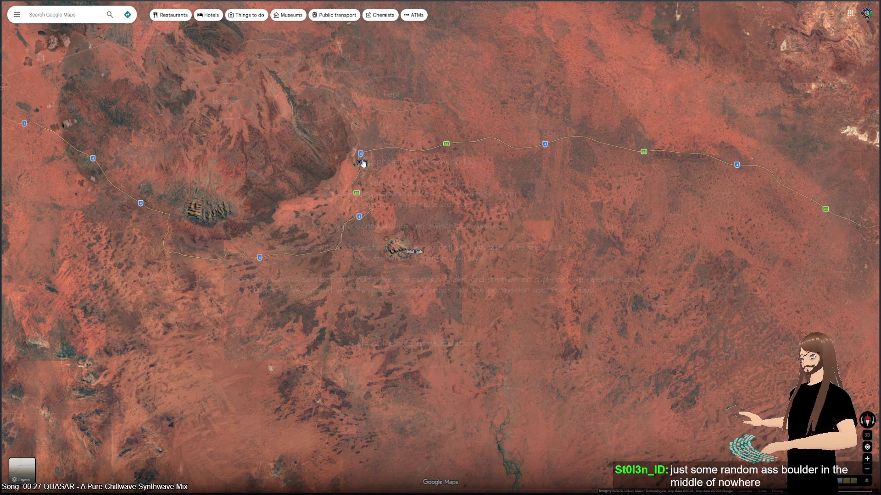
scroll(425, 207, down, 5)
drag(425, 207, 567, 256)
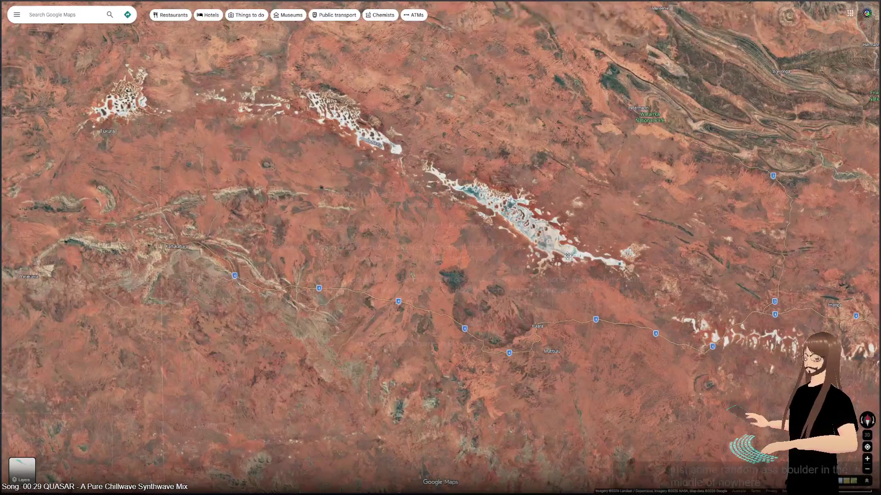
- Pan east to bring Alice Springs and the MacDonnell Ranges to the centre
scroll(567, 259, down, 3)
mouse_move(567, 258)
mouse_down()
mouse_move(349, 251)
mouse_move(252, 287)
mouse_up()
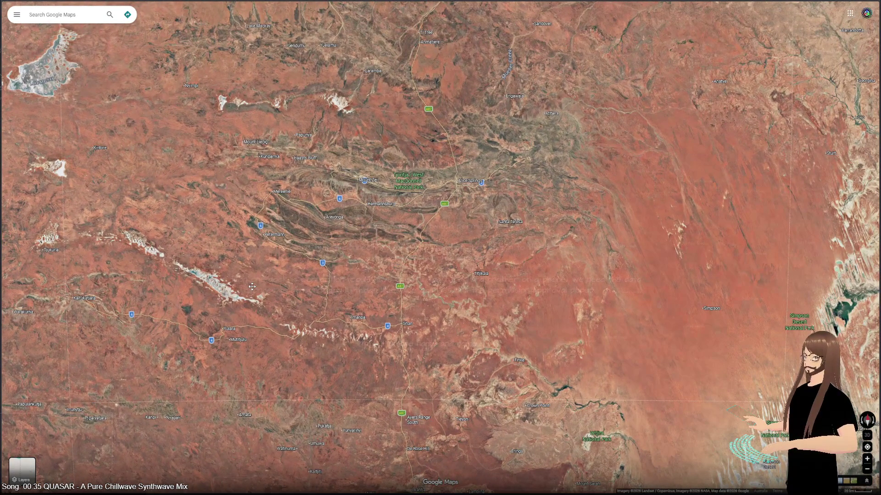
drag(252, 287, 257, 351)
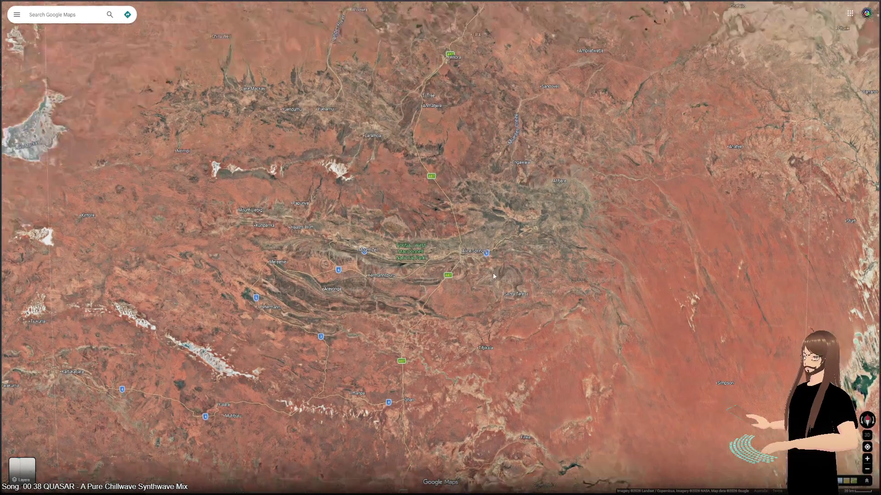
scroll(493, 272, up, 5)
mouse_move(175, 216)
mouse_down()
mouse_move(327, 259)
mouse_move(330, 126)
mouse_move(294, 388)
mouse_up()
- Zoom into the Desert Park, back out, then close in on the quarry north of town
scroll(328, 256, up, 3)
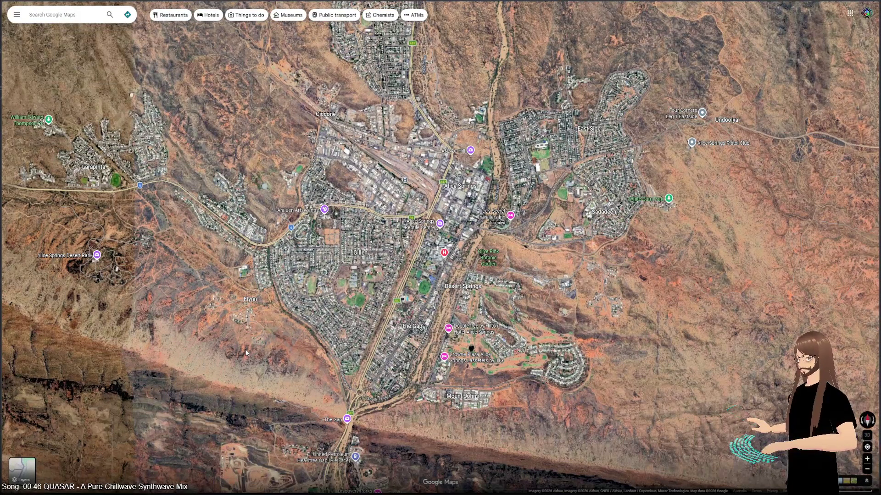
scroll(90, 266, up, 5)
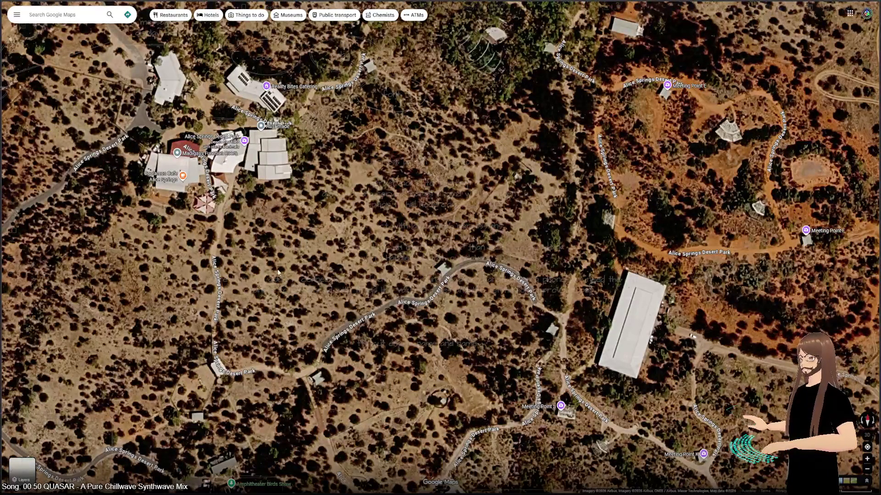
scroll(278, 272, down, 3)
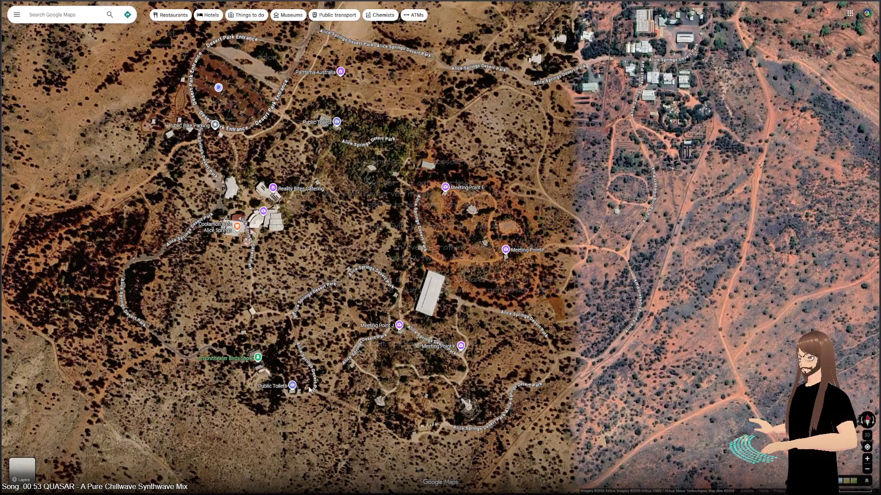
scroll(316, 384, down, 6)
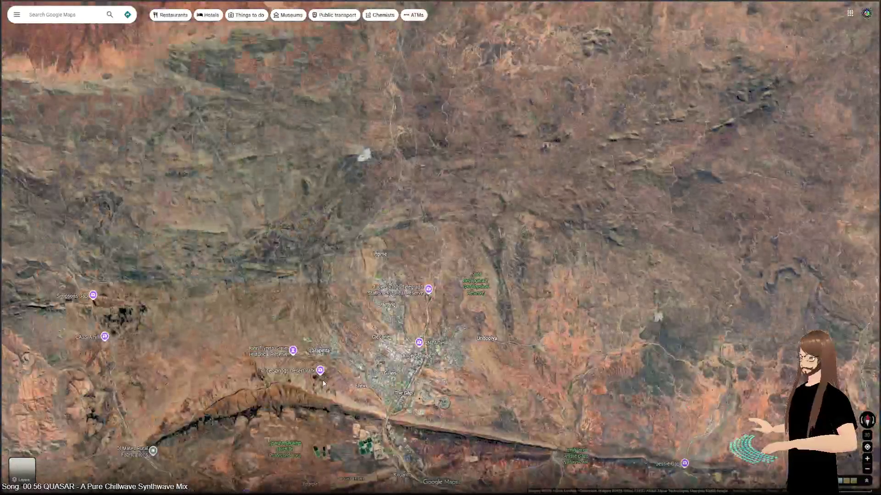
scroll(369, 221, up, 10)
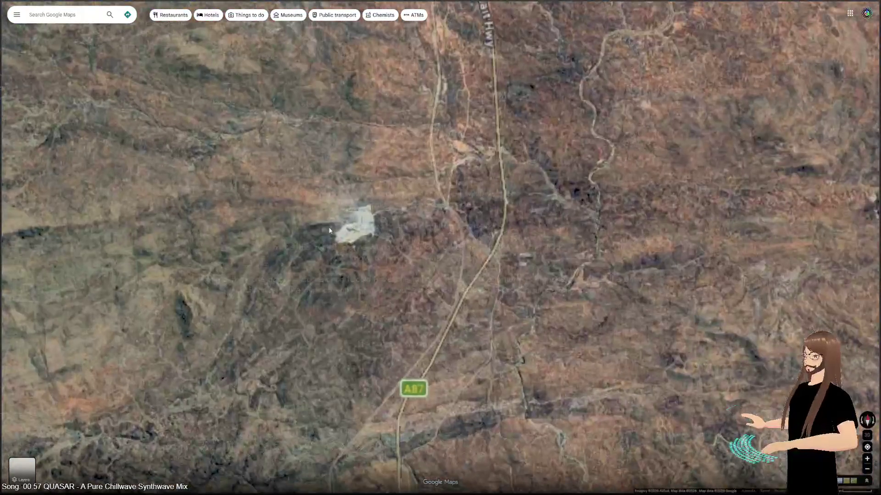
scroll(364, 269, up, 3)
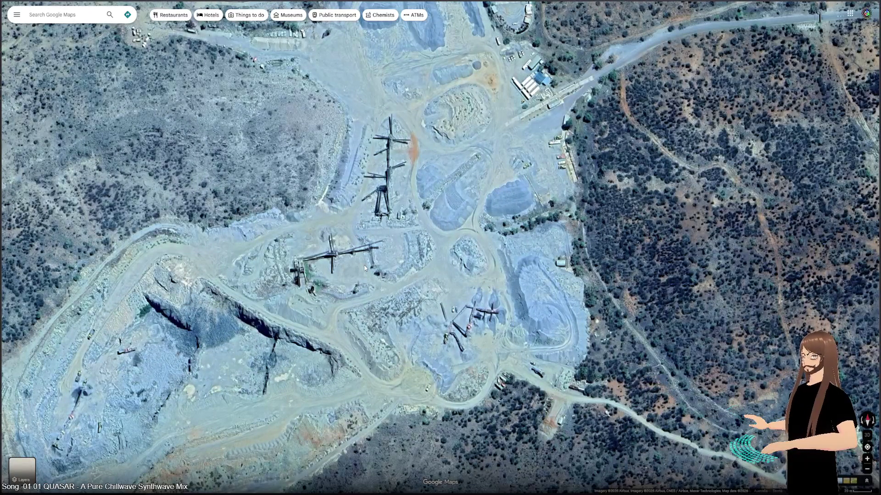
scroll(365, 269, down, 10)
- Swing west to Western Australia and zoom onto a white salt lake among red dunes
scroll(364, 277, down, 5)
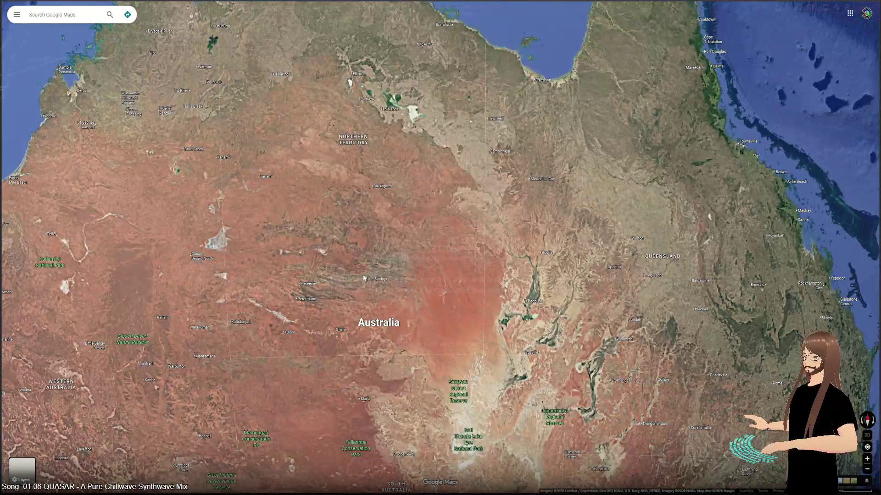
mouse_move(363, 277)
mouse_down()
mouse_move(437, 138)
mouse_move(634, 190)
mouse_up()
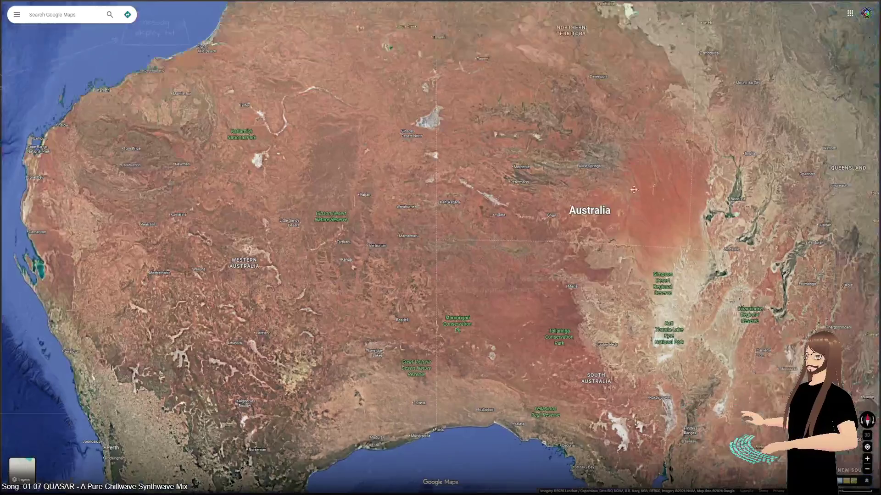
scroll(336, 200, up, 3)
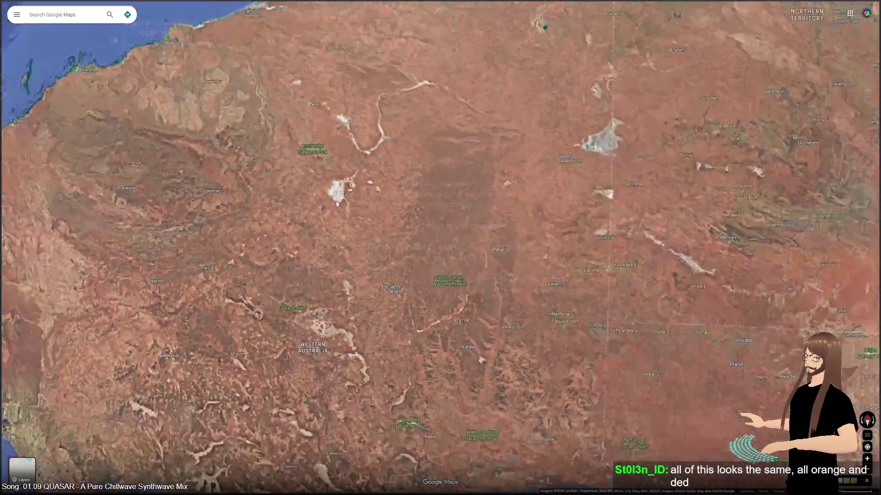
scroll(335, 200, up, 5)
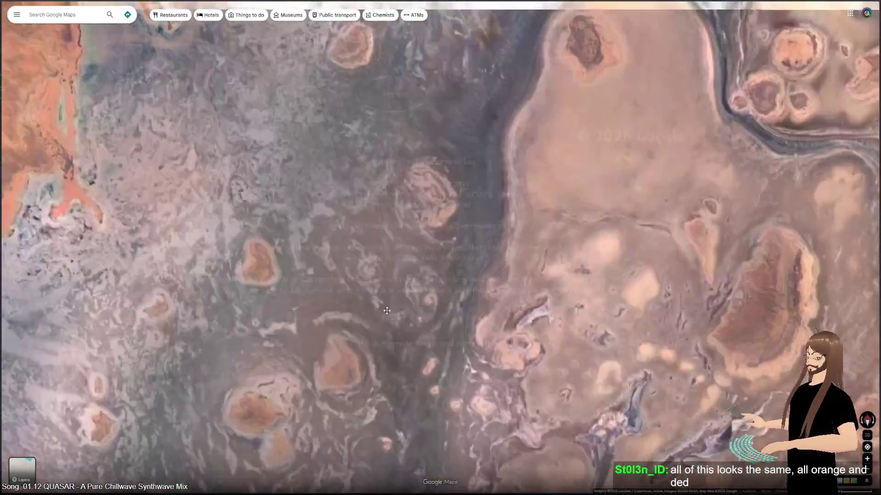
scroll(389, 324, down, 3)
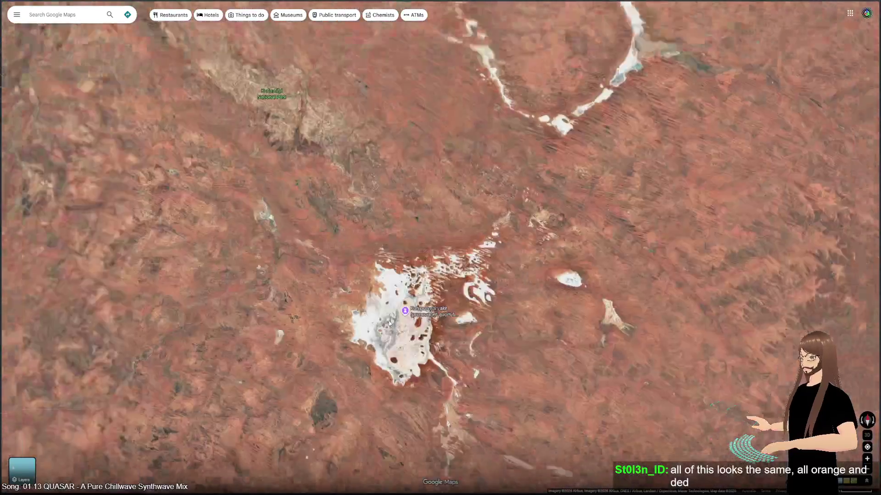
scroll(389, 324, down, 5)
scroll(397, 406, up, 5)
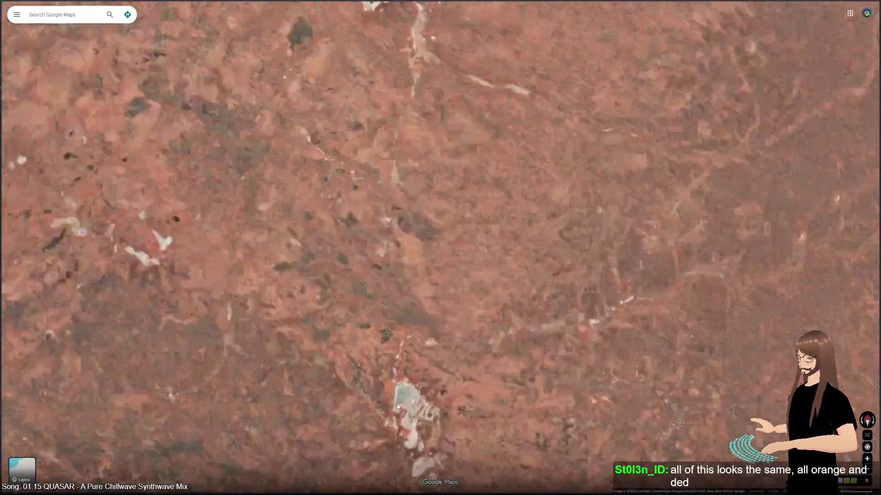
scroll(397, 406, up, 3)
drag(397, 407, 373, 259)
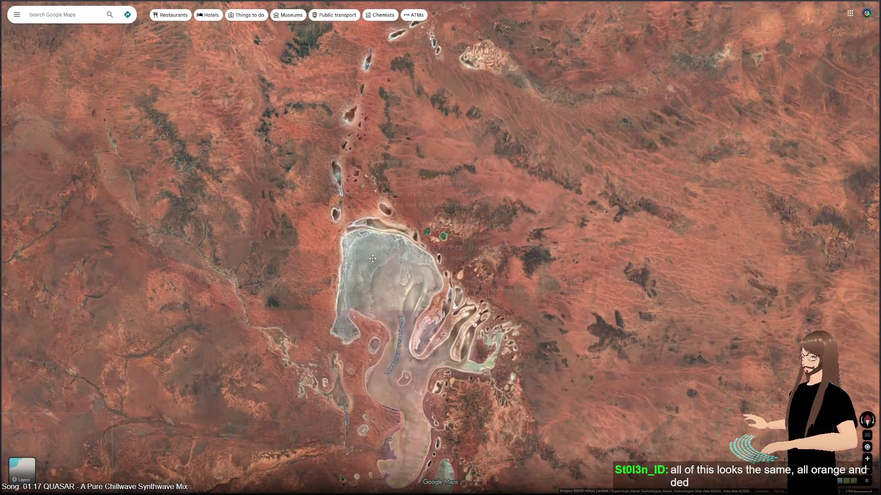
scroll(367, 261, down, 5)
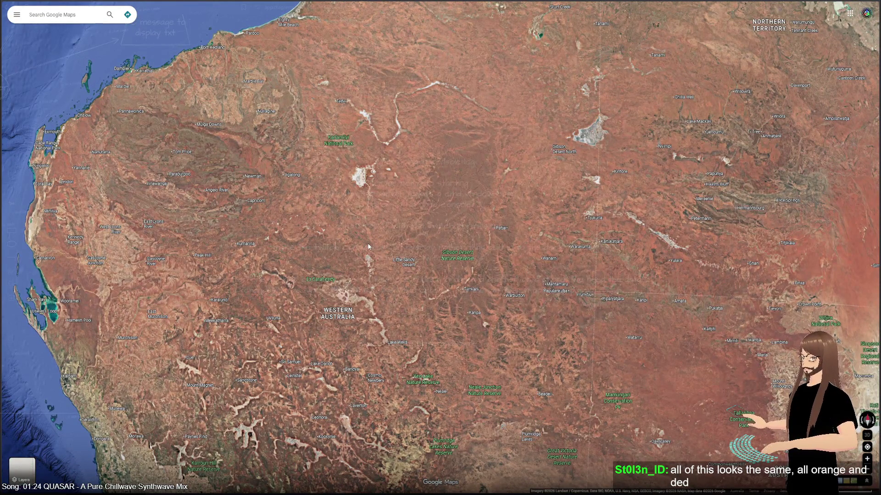
scroll(374, 186, up, 5)
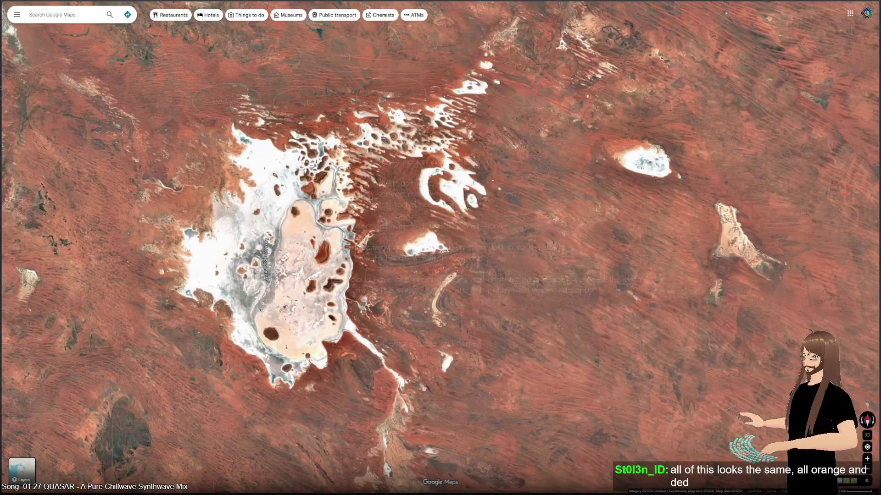
- Reveal the area north of Kumpupintil Lake and the western shore around Savoury Creek
scroll(213, 260, up, 3)
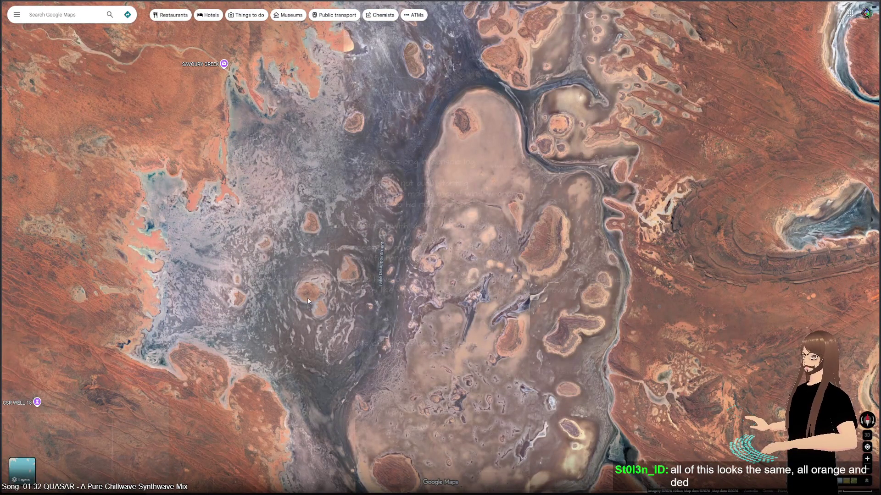
scroll(342, 242, up, 3)
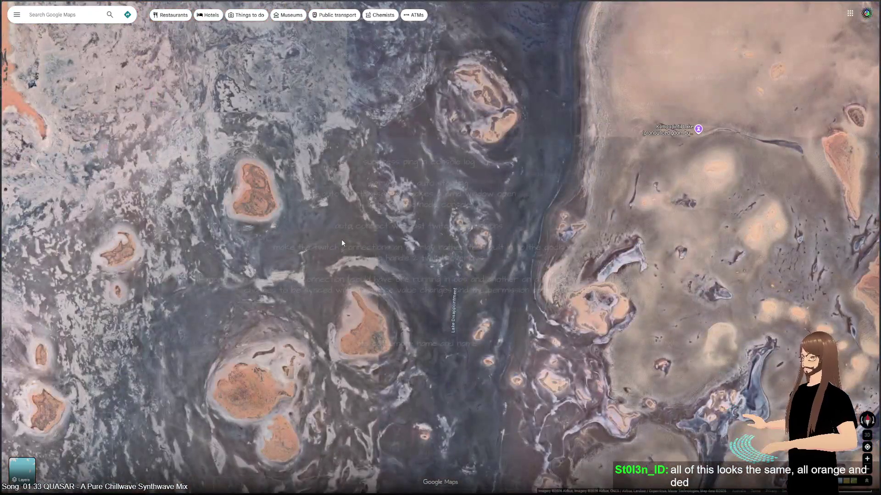
scroll(341, 243, down, 3)
mouse_move(327, 105)
mouse_down()
mouse_move(275, 317)
mouse_move(267, 413)
mouse_up()
mouse_move(346, 184)
mouse_down()
mouse_move(375, 296)
mouse_move(469, 191)
mouse_up()
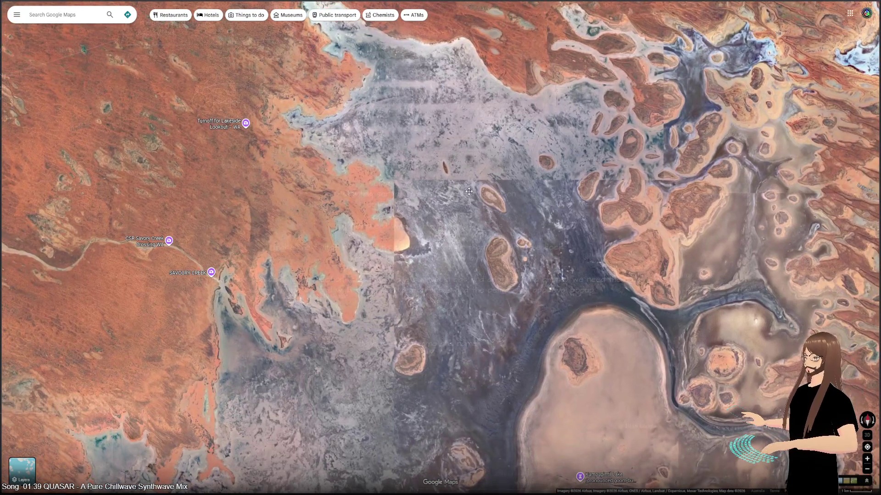
scroll(188, 289, up, 3)
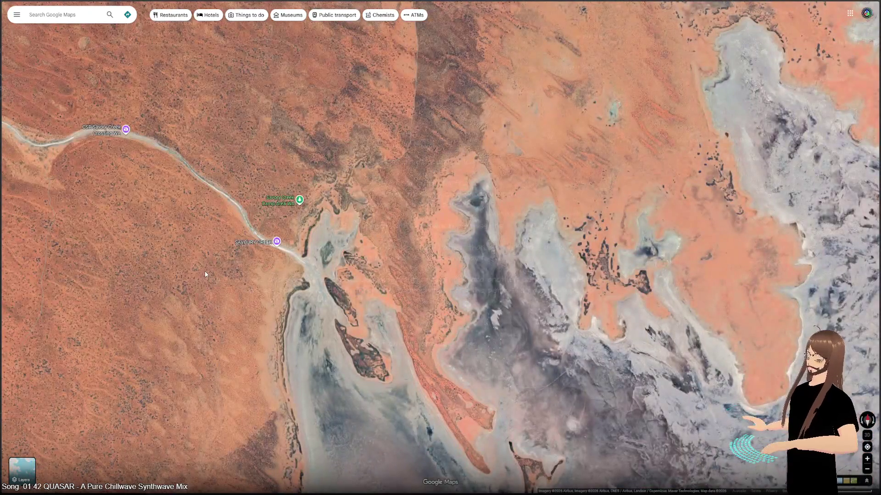
scroll(258, 290, up, 3)
scroll(257, 293, down, 3)
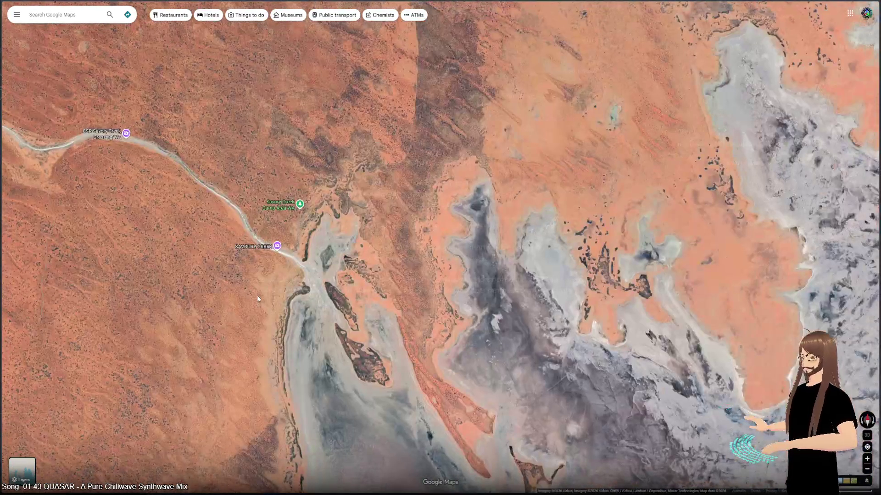
scroll(283, 274, down, 2)
- Pan toward the Lakeside Lookout turnoff and centre the new salt lake's interior
mouse_move(389, 78)
mouse_down()
mouse_move(350, 189)
mouse_move(321, 342)
mouse_move(325, 309)
mouse_up()
drag(347, 149, 351, 403)
mouse_move(371, 193)
mouse_down()
mouse_move(372, 51)
mouse_move(408, 32)
mouse_up()
mouse_move(285, 200)
mouse_down()
mouse_move(478, 65)
mouse_move(159, 27)
mouse_move(413, 174)
mouse_move(638, 253)
mouse_move(413, 340)
mouse_move(614, 452)
mouse_move(308, 472)
mouse_up()
scroll(425, 361, up, 3)
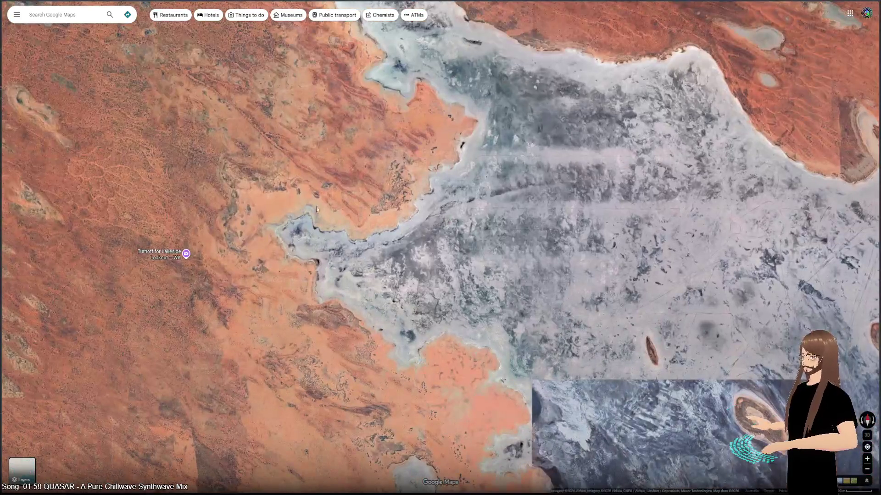
scroll(451, 356, up, 2)
drag(450, 355, 296, 192)
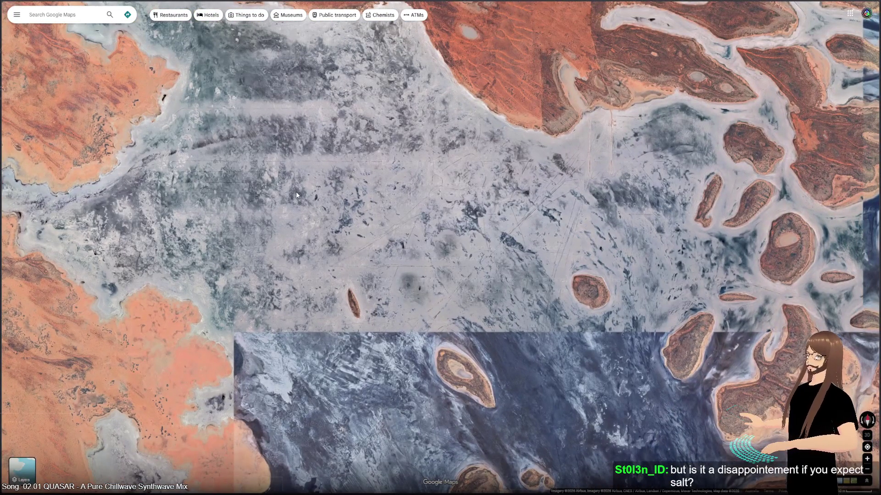
- Zoom into the salt lake and pan past its vehicle tracks and island to the airstrip shoreline
scroll(425, 290, up, 3)
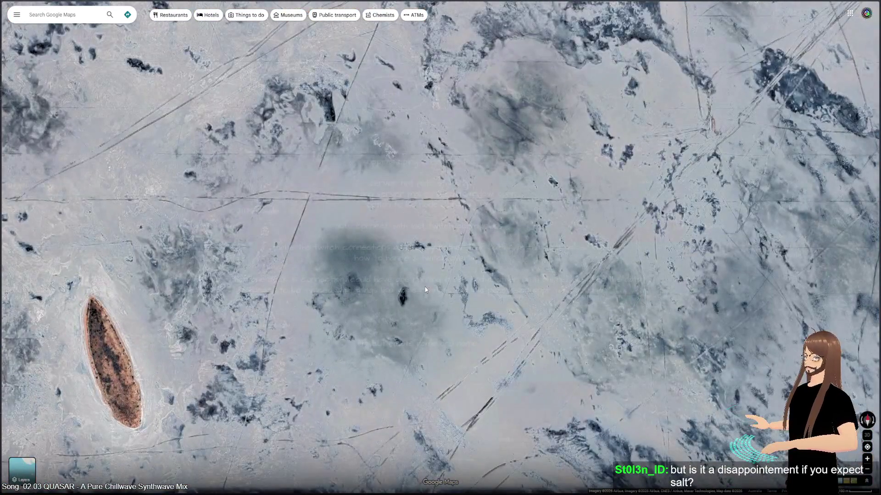
scroll(526, 401, up, 3)
drag(527, 401, 626, 138)
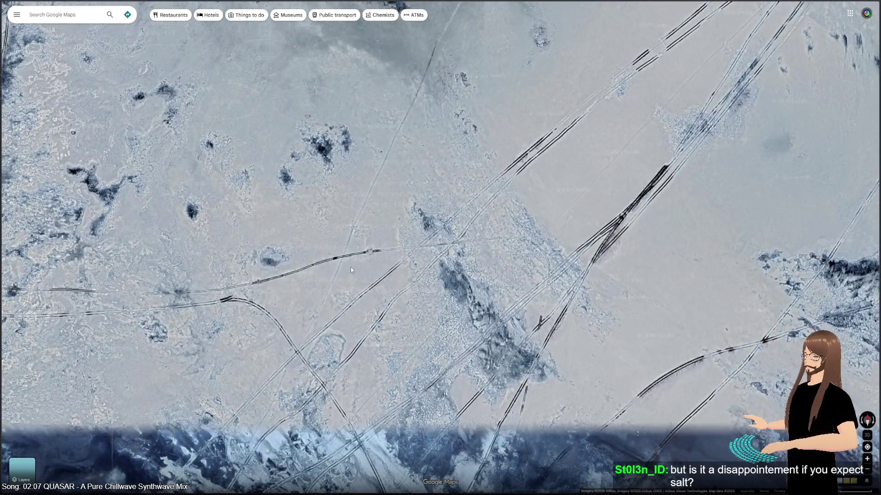
scroll(350, 267, down, 3)
mouse_move(476, 230)
mouse_down()
mouse_move(326, 81)
mouse_move(171, 395)
mouse_up()
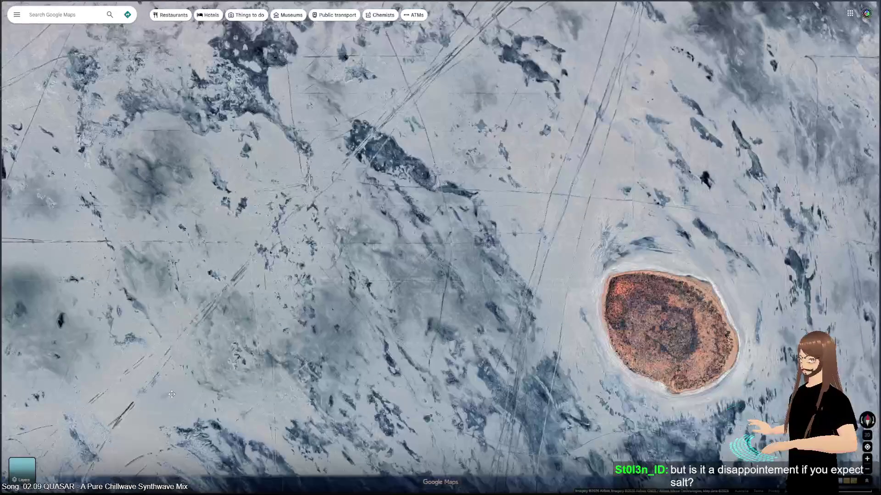
drag(472, 160, 376, 292)
- Zoom in on the buildings beside the airstrip, then pull back over the salt flats
scroll(455, 195, up, 4)
mouse_move(455, 195)
mouse_down()
mouse_move(397, 278)
mouse_move(391, 312)
mouse_move(329, 335)
mouse_up()
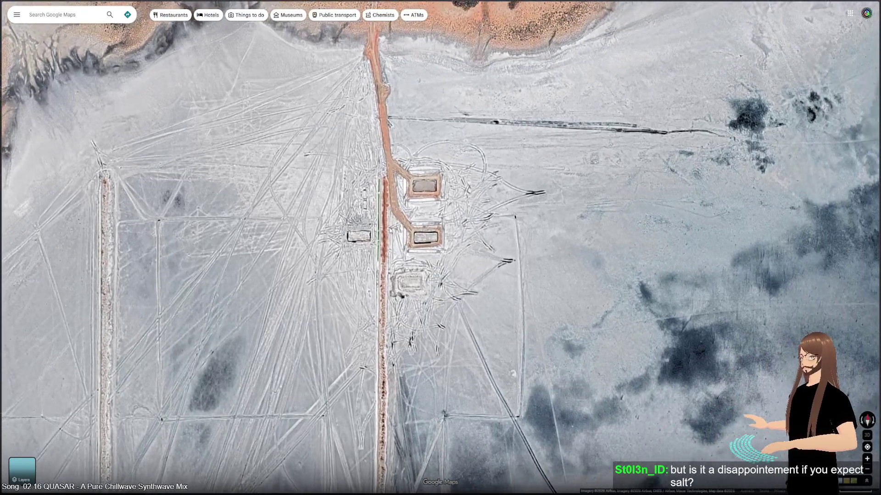
scroll(390, 226, up, 3)
scroll(389, 228, down, 6)
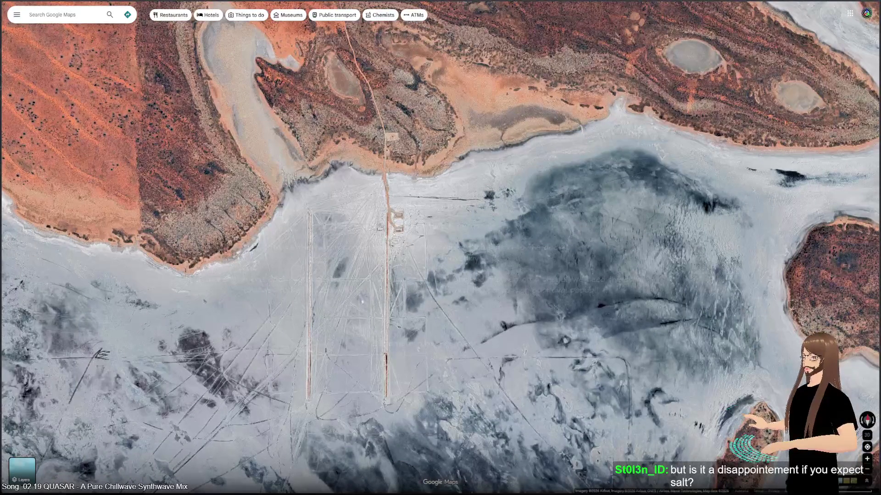
scroll(367, 294, down, 5)
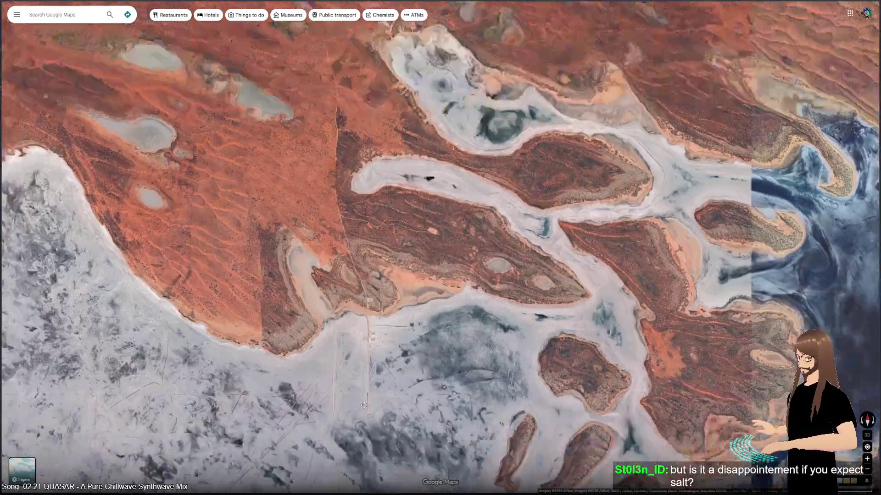
drag(363, 405, 623, 220)
- Pan across the salt flats and islands toward Lake Disappointment
scroll(622, 221, down, 3)
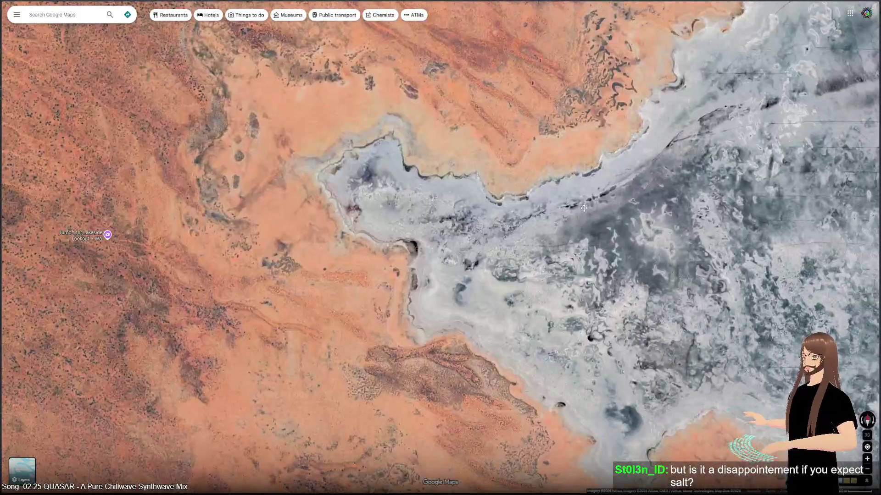
scroll(582, 210, down, 3)
scroll(428, 166, up, 3)
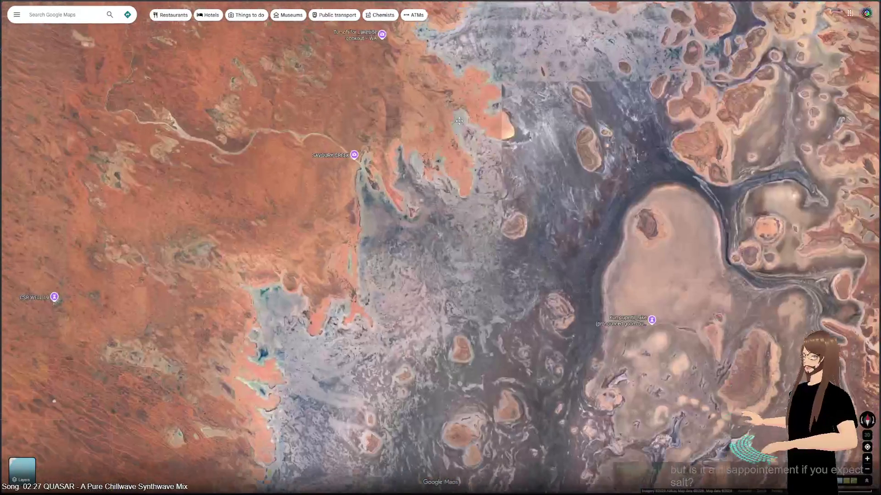
scroll(393, 223, up, 3)
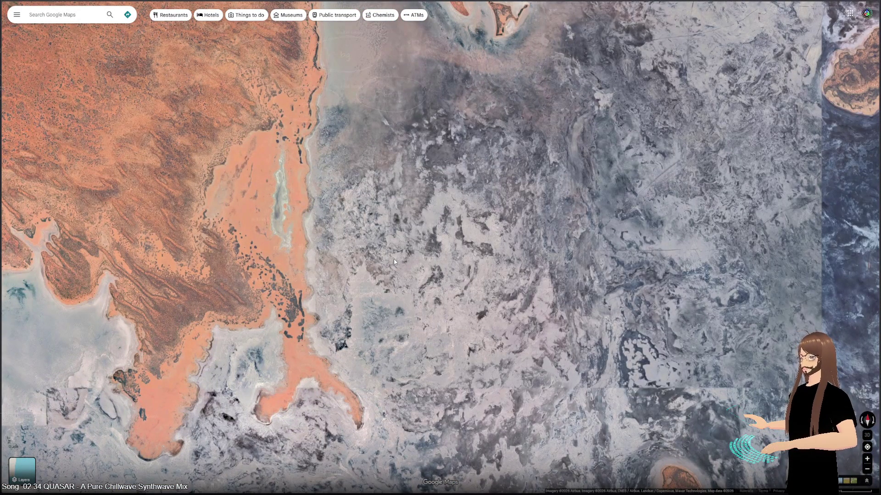
mouse_move(394, 261)
mouse_down()
mouse_move(413, 236)
mouse_move(549, 158)
mouse_up()
mouse_move(339, 356)
mouse_down()
mouse_move(388, 137)
mouse_move(210, 98)
mouse_move(171, 75)
mouse_up()
drag(163, 270, 408, 99)
- Zoom out until Lake Disappointment is a small white patch in a continent-wide view of Australia
scroll(343, 220, down, 5)
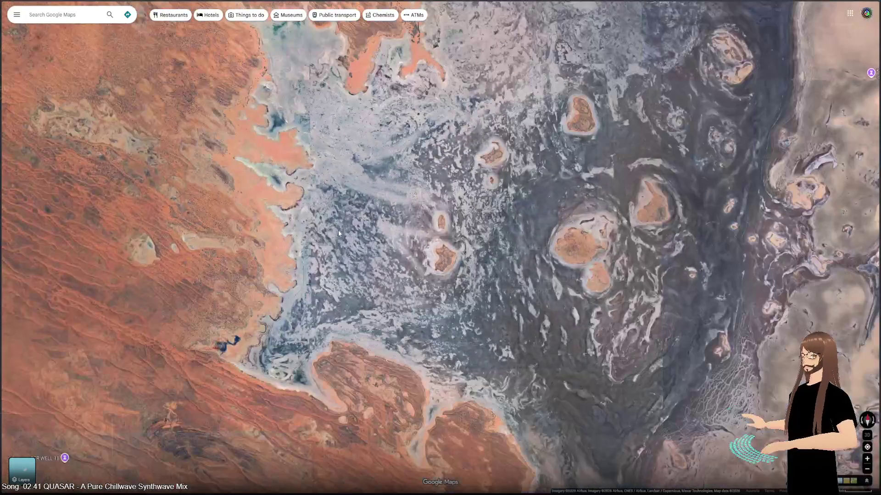
scroll(212, 360, up, 5)
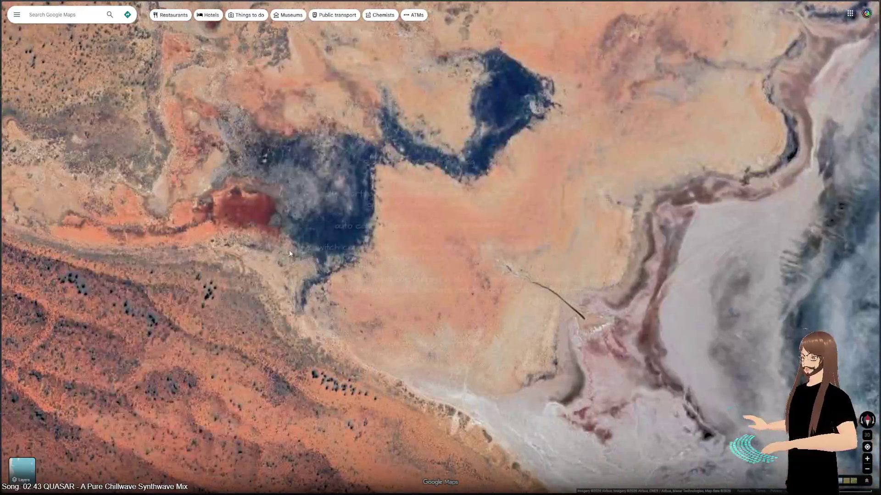
scroll(287, 259, down, 2)
scroll(286, 259, down, 3)
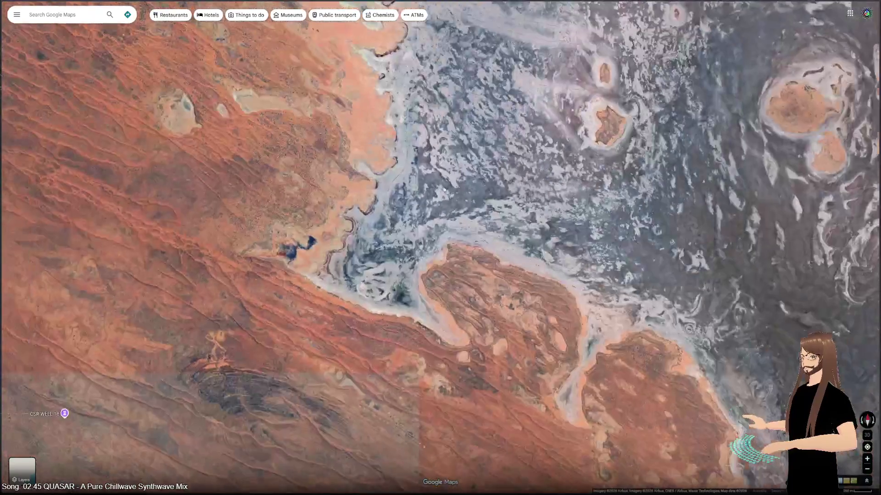
scroll(417, 250, up, 3)
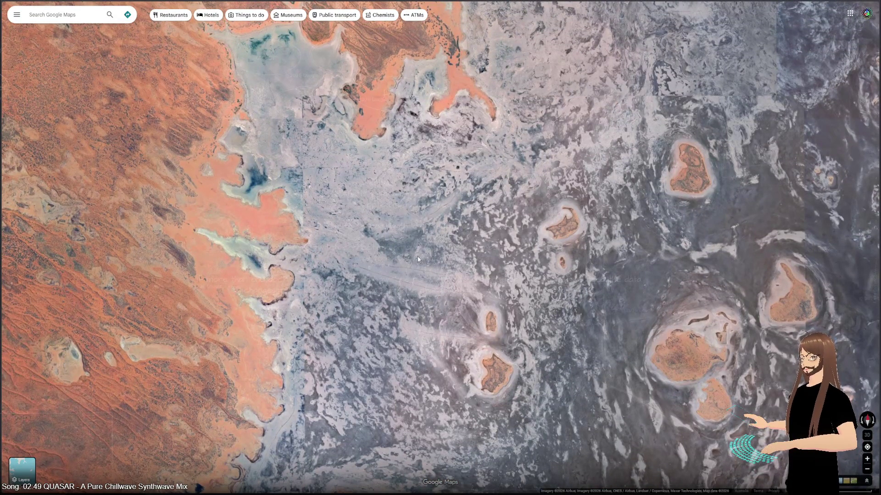
scroll(448, 148, down, 2)
scroll(199, 413, up, 2)
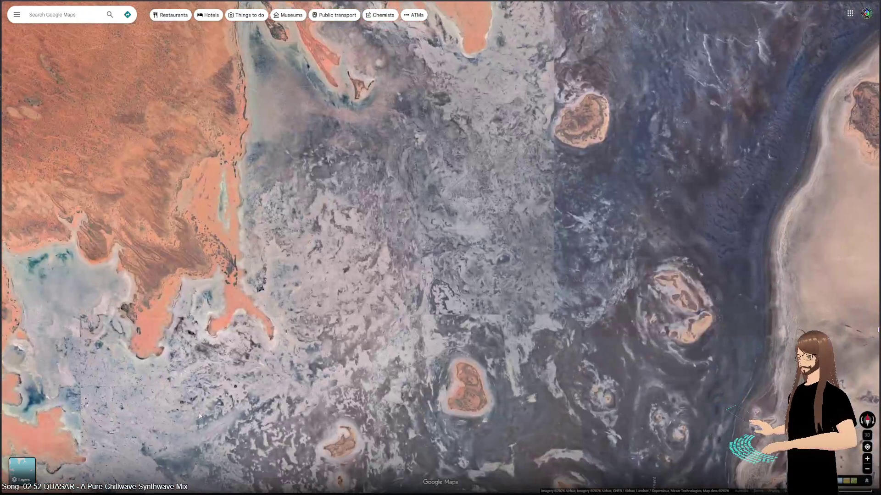
scroll(410, 197, down, 1)
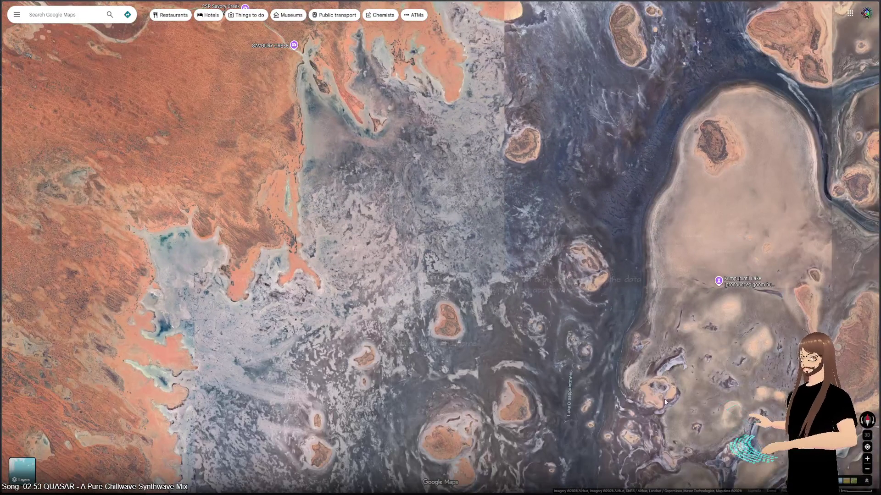
scroll(606, 398, down, 5)
scroll(448, 221, up, 4)
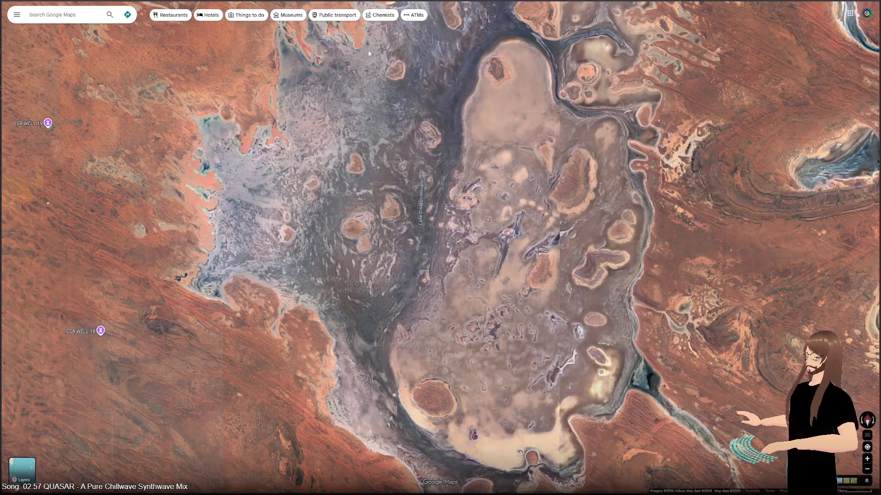
scroll(316, 155, down, 3)
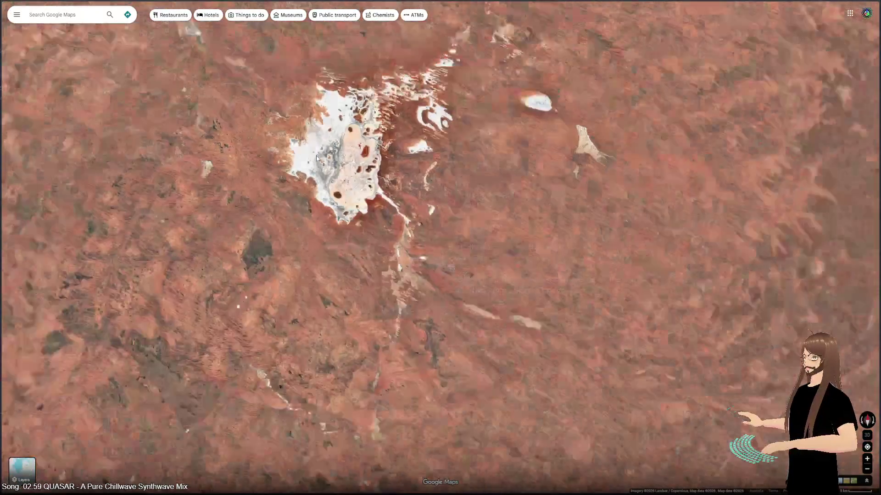
scroll(316, 156, down, 5)
- Zoom in on the Port Hedland coast from the Australia-wide view
mouse_move(304, 182)
mouse_down()
mouse_move(304, 279)
mouse_move(317, 296)
mouse_up()
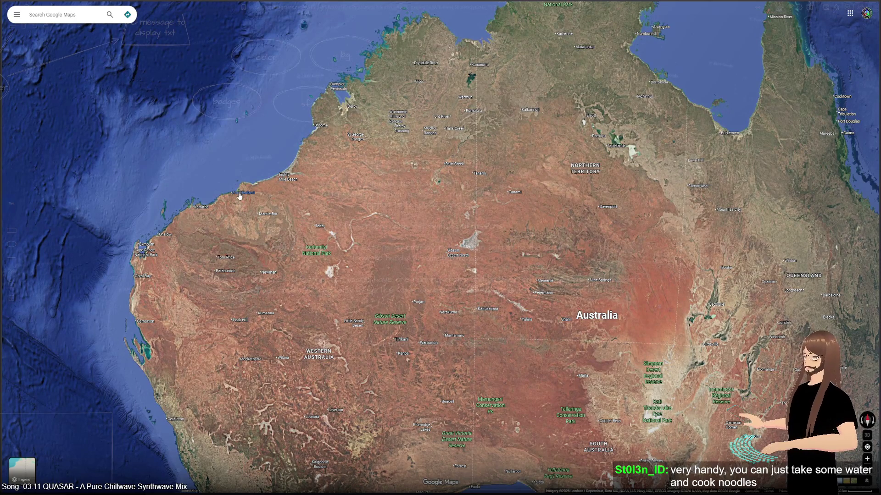
mouse_move(238, 195)
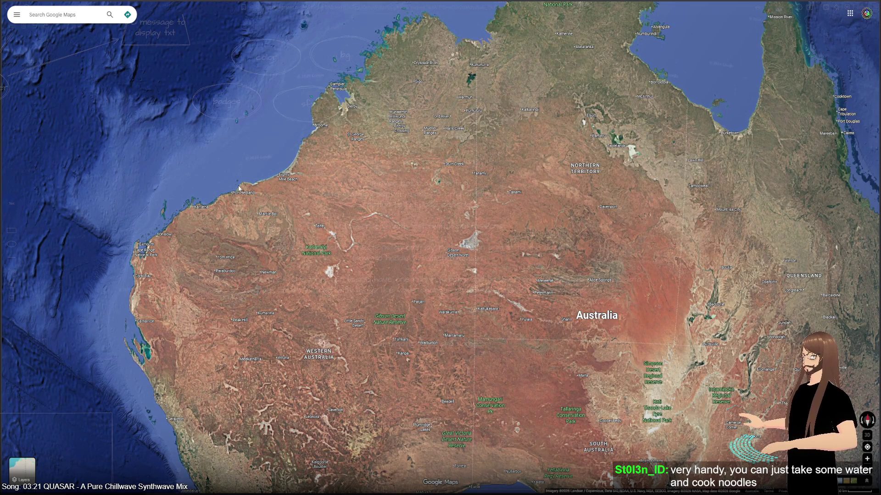
scroll(238, 185, up, 5)
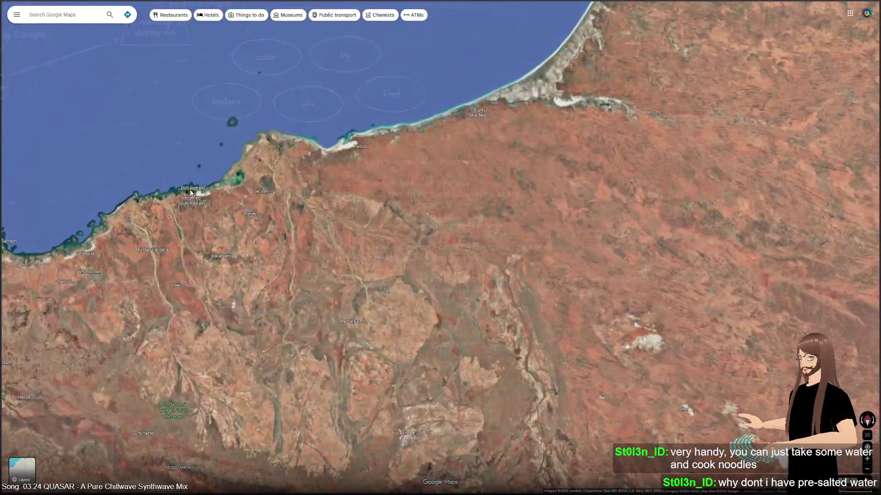
scroll(190, 192, down, 5)
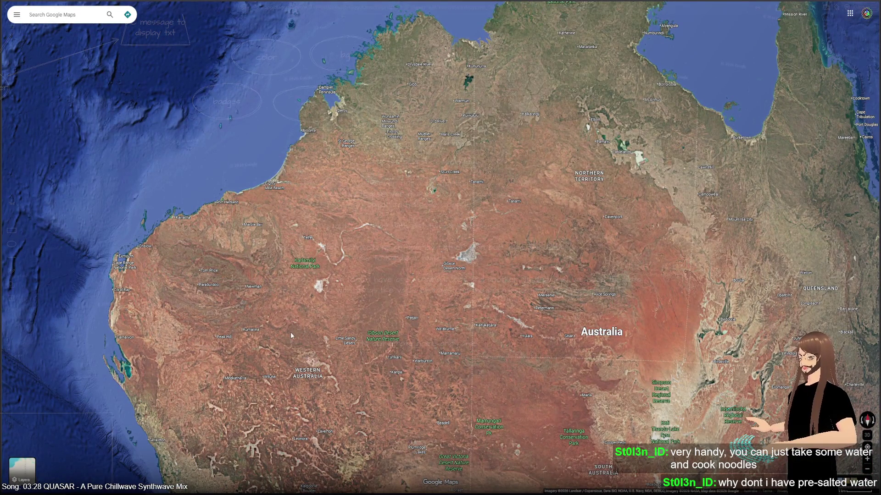
- Frame Western Australia's red desert interior between the west coast and the Northern Territory border
drag(293, 330, 308, 247)
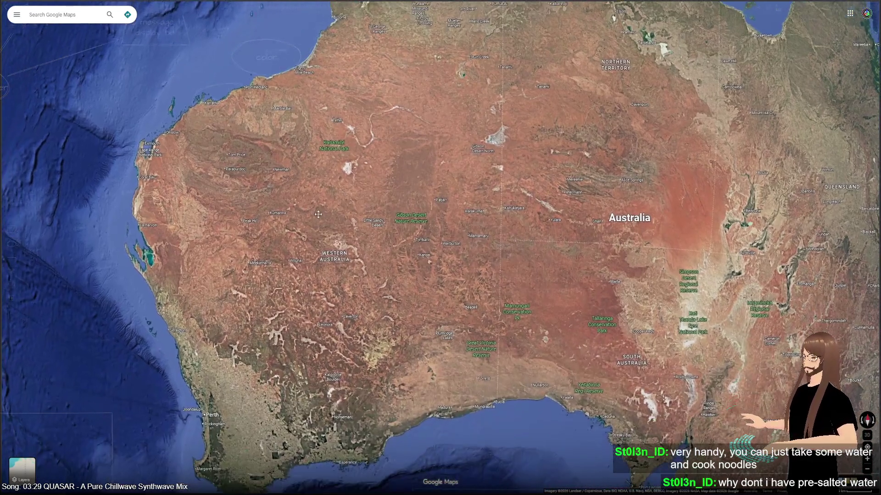
scroll(320, 208, down, 3)
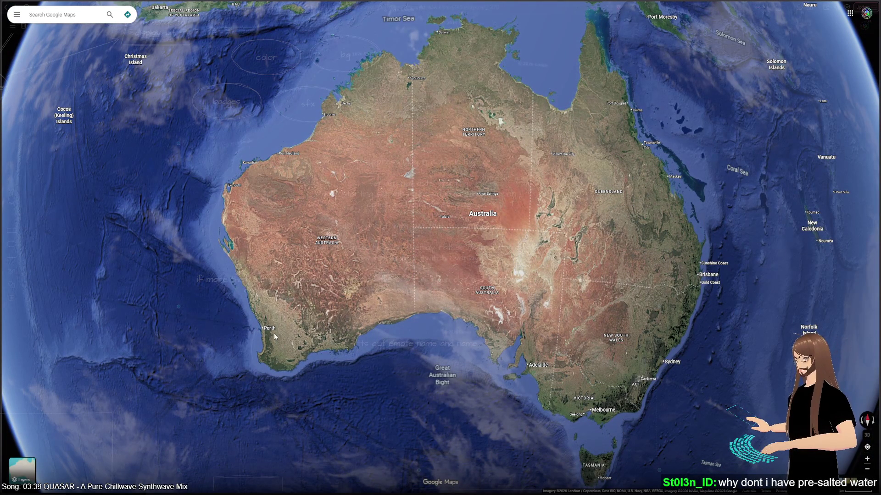
scroll(319, 224, down, 5)
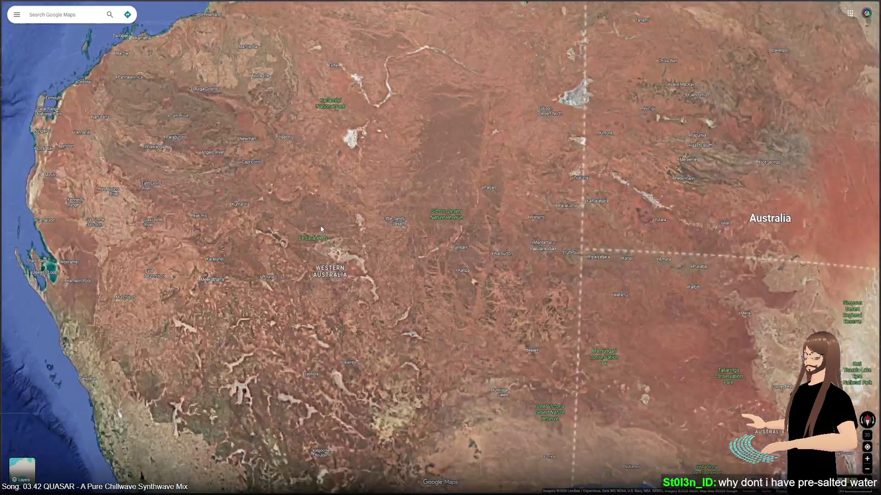
- Zoom out from the ring-shaped crater and place it small at lower-left among red desert and salt lakes
scroll(294, 280, up, 5)
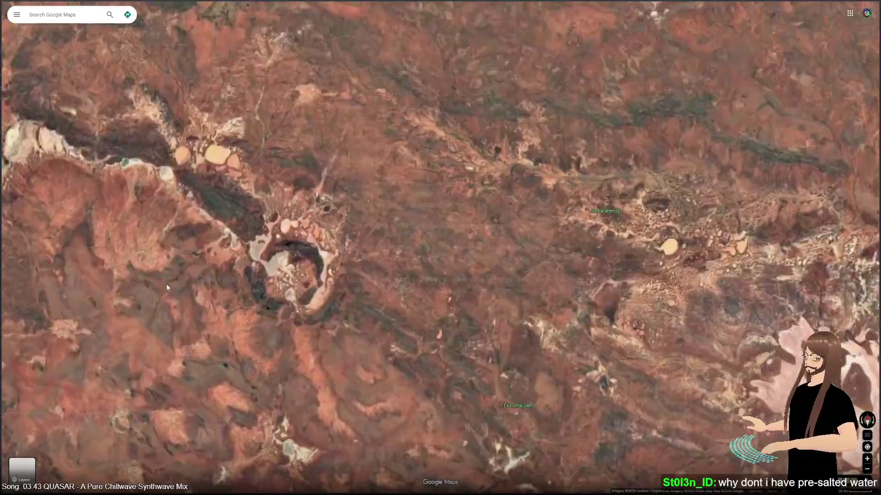
scroll(299, 291, up, 2)
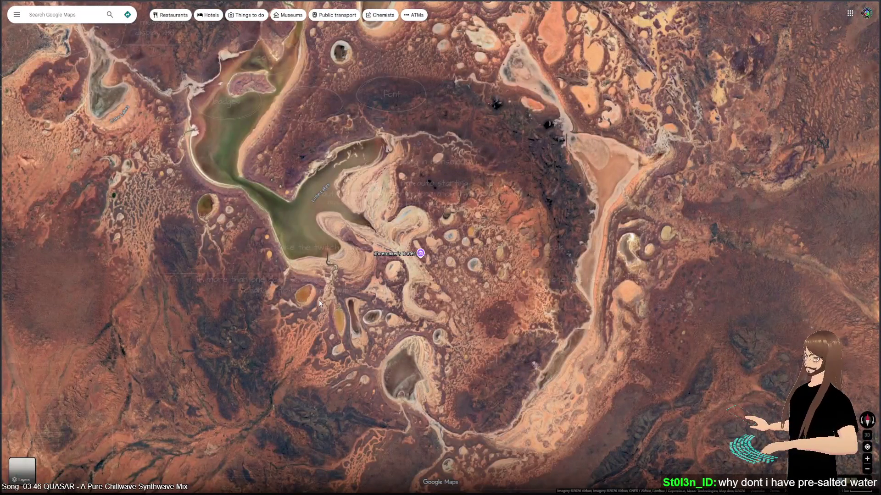
scroll(318, 301, down, 3)
scroll(316, 309, down, 2)
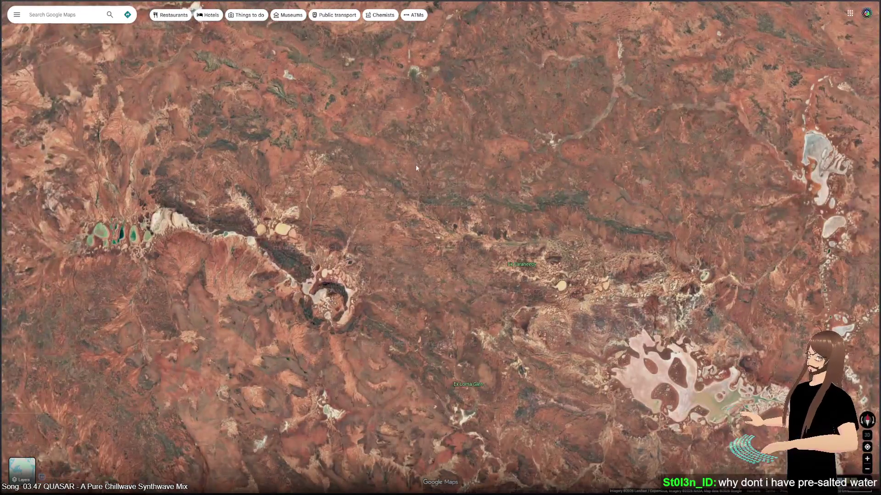
drag(415, 155, 326, 282)
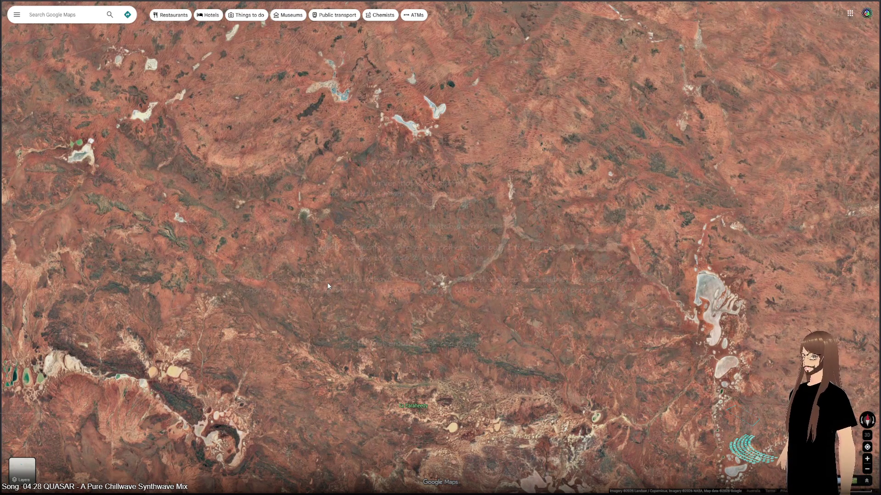
- Pan across the Western Australia interior and centre the view on Marble Bar
scroll(369, 223, down, 5)
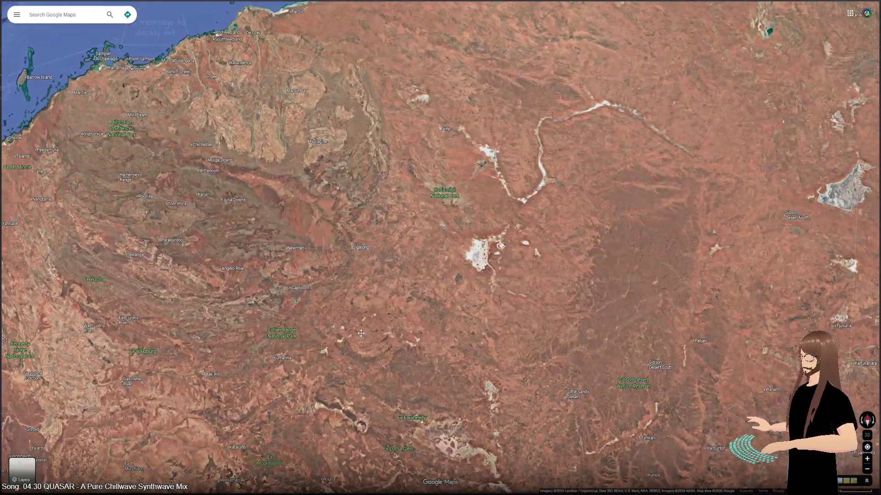
drag(361, 333, 441, 350)
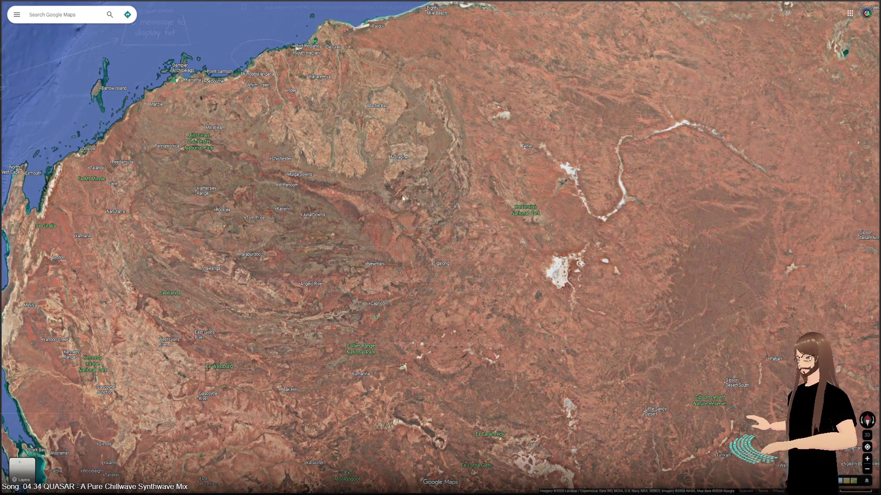
scroll(388, 109, up, 10)
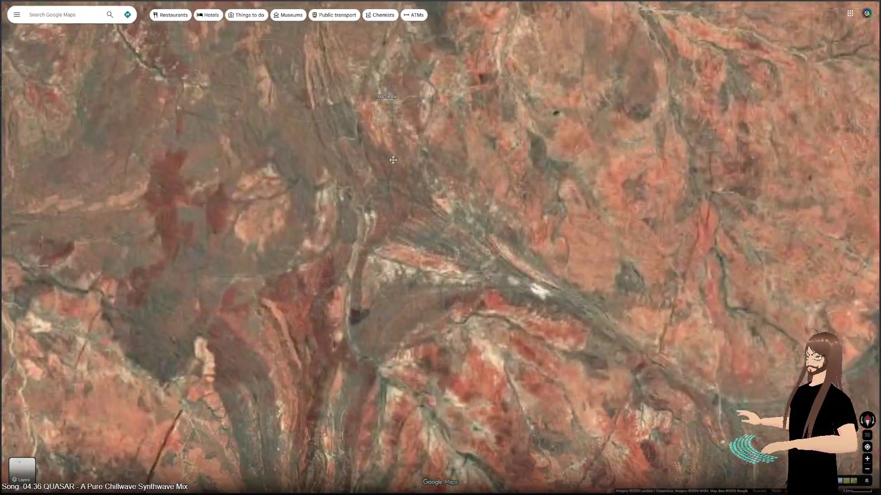
scroll(412, 196, up, 5)
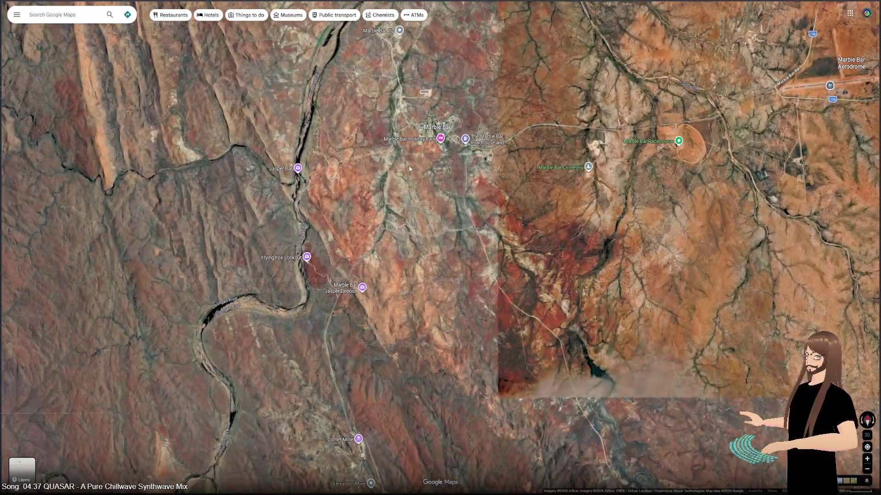
drag(409, 166, 364, 275)
- Zoom to street level on Marble Bar, then pull back to the Pilbara coast toward Port Hedland
scroll(364, 276, up, 5)
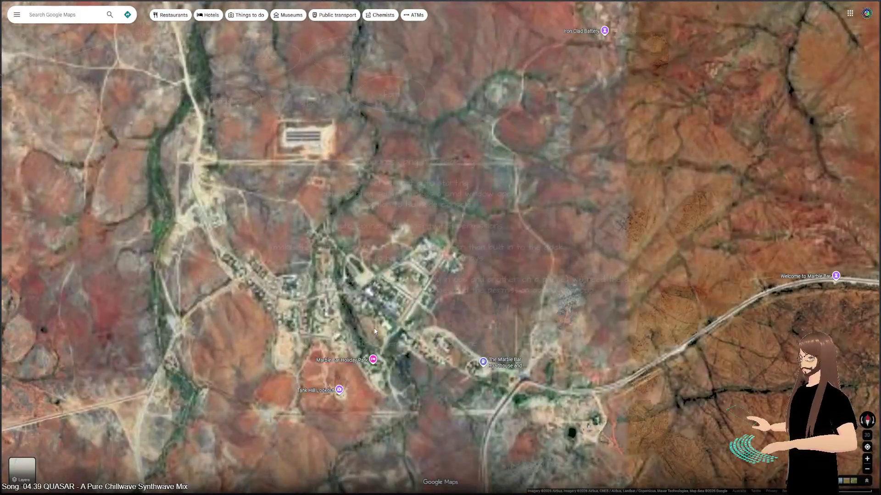
scroll(330, 316, up, 2)
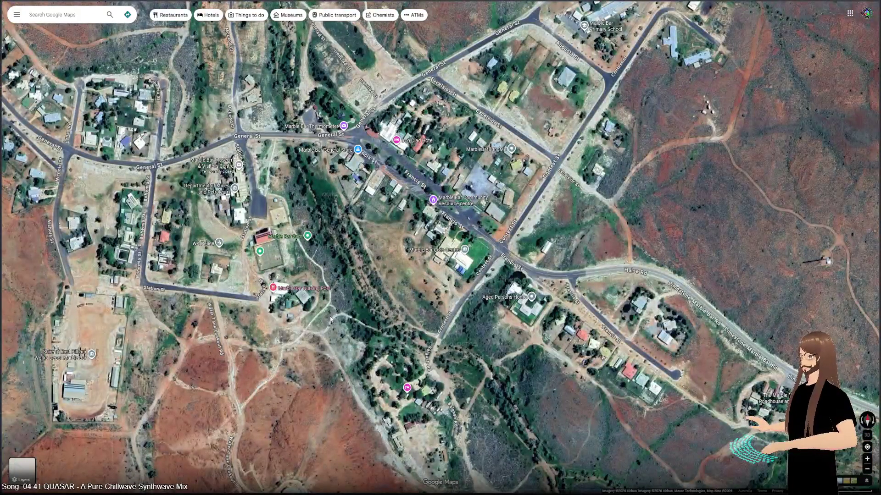
scroll(330, 318, down, 4)
scroll(330, 318, down, 3)
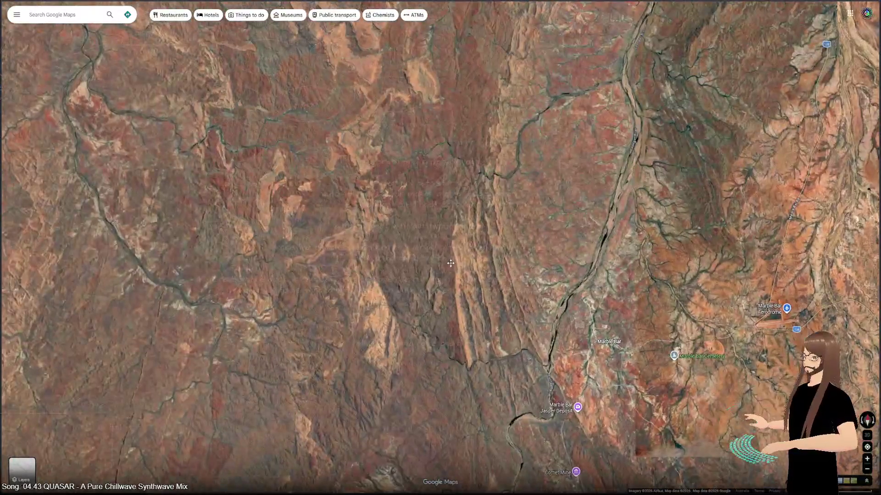
scroll(301, 245, down, 4)
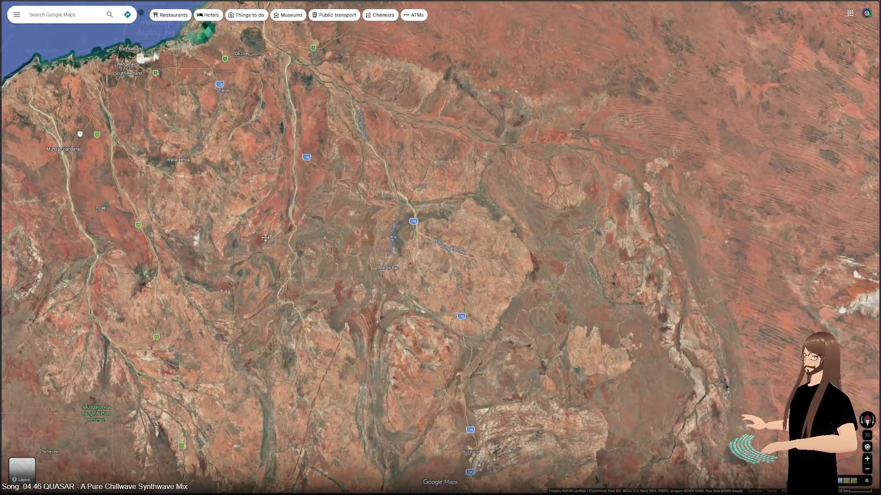
mouse_move(266, 238)
mouse_down()
mouse_move(537, 266)
mouse_move(662, 211)
mouse_up()
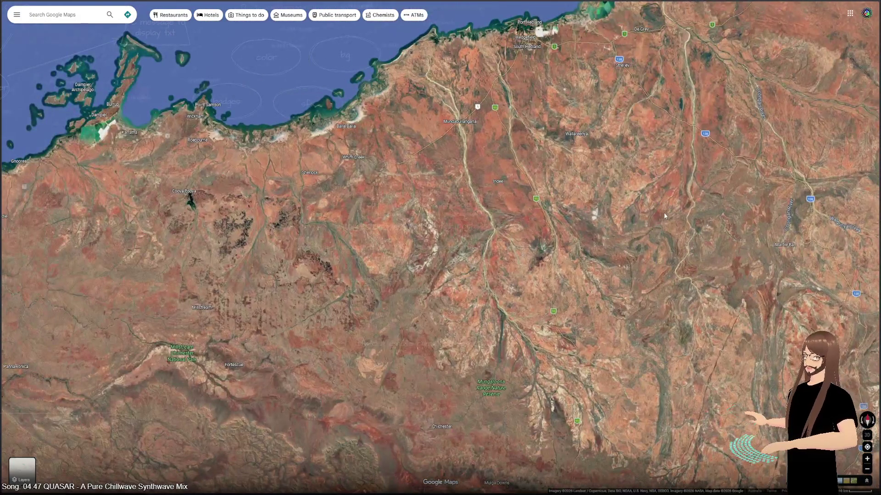
- Explore the outback around the Pippingarra wells and the Northwest Quarries mine
drag(380, 256, 340, 383)
scroll(440, 245, up, 5)
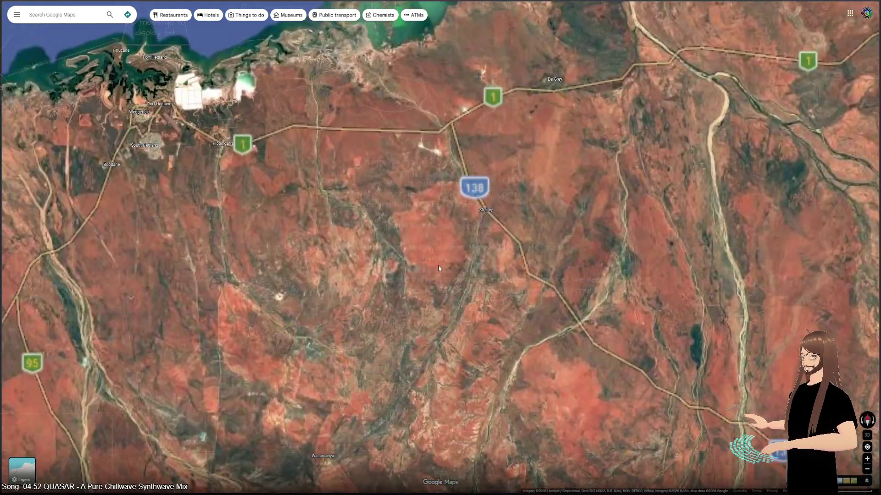
scroll(436, 275, up, 5)
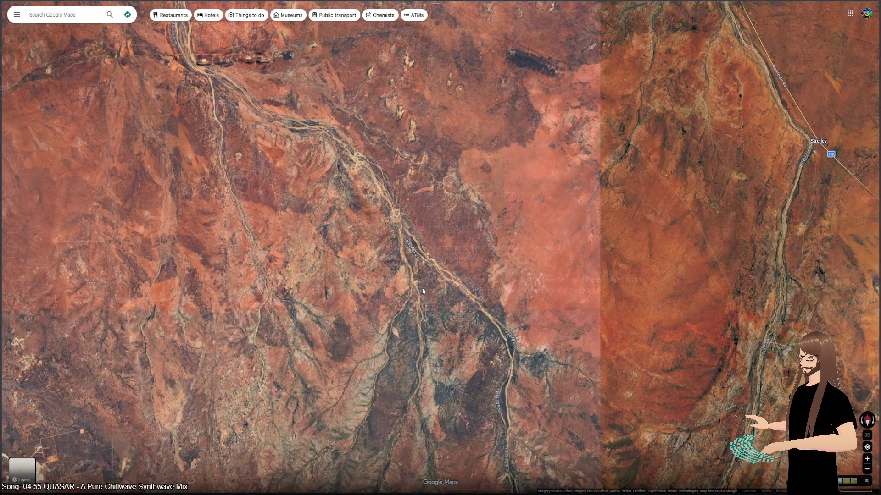
mouse_move(347, 344)
mouse_down()
mouse_move(490, 188)
mouse_move(595, 150)
mouse_up()
scroll(413, 229, up, 3)
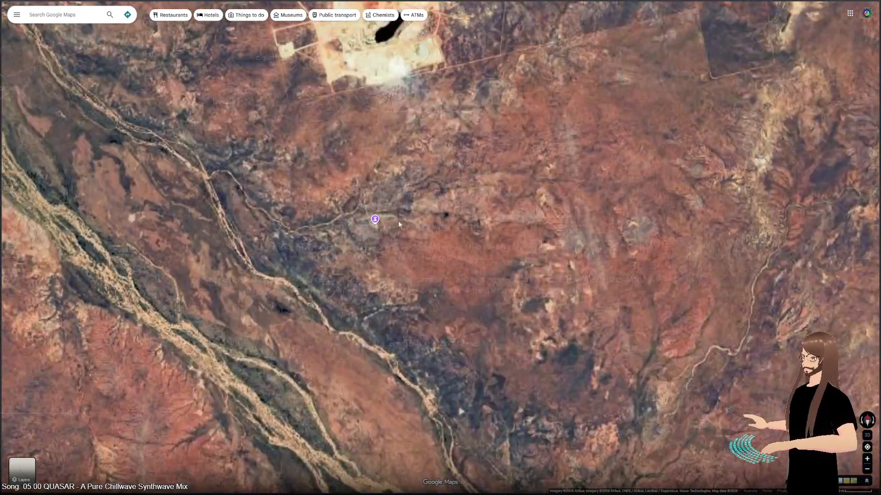
drag(408, 156, 368, 313)
scroll(368, 313, down, 3)
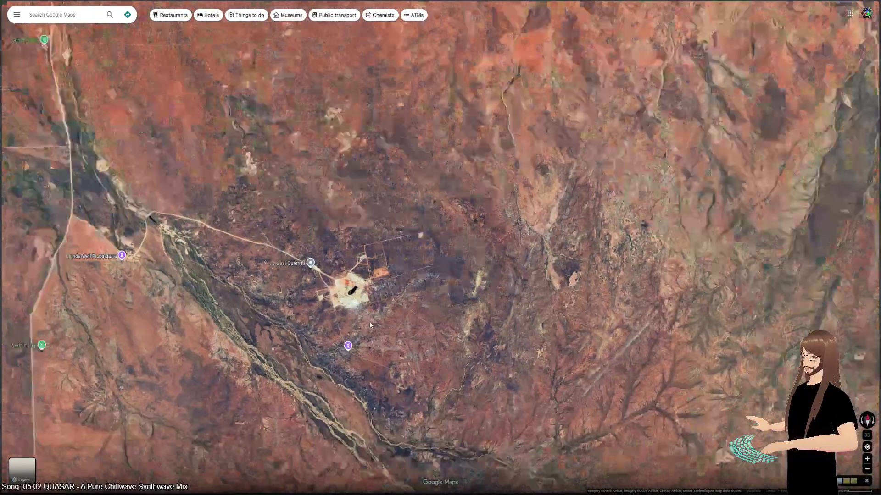
- Pan north to frame Port Hedland's salt evaporation ponds near Wedgefield
key(Up)
key(Up)
key(Up)
key(Left)
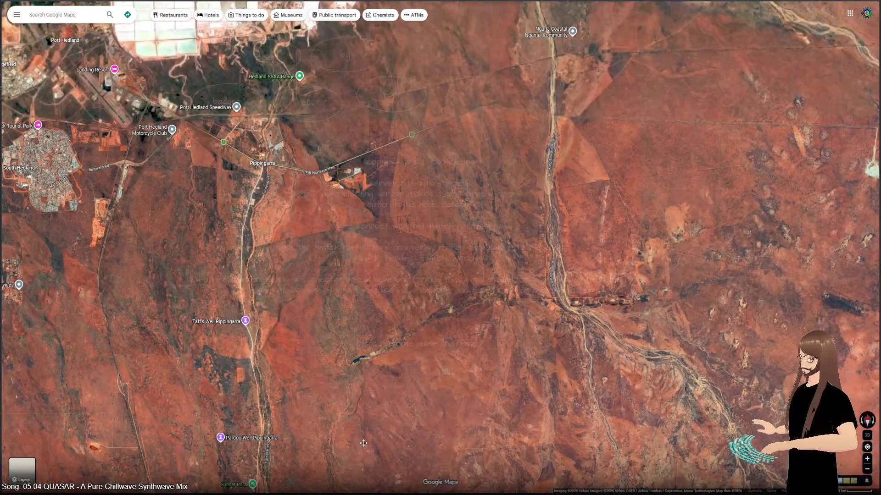
mouse_move(328, 272)
mouse_down()
mouse_move(338, 308)
mouse_move(385, 358)
mouse_move(426, 395)
mouse_move(499, 435)
mouse_up()
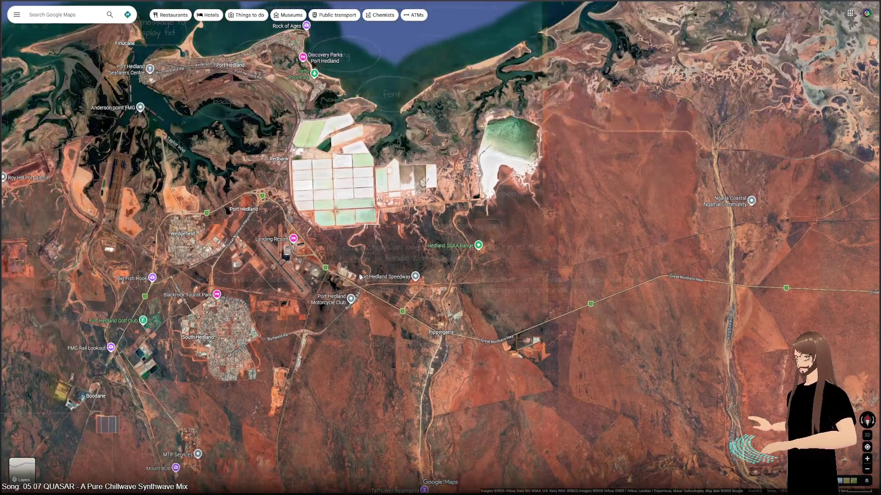
scroll(310, 182, up, 5)
- Zoom in close on the green Port Hedland salt ponds and follow the pond edge
drag(279, 33, 299, 249)
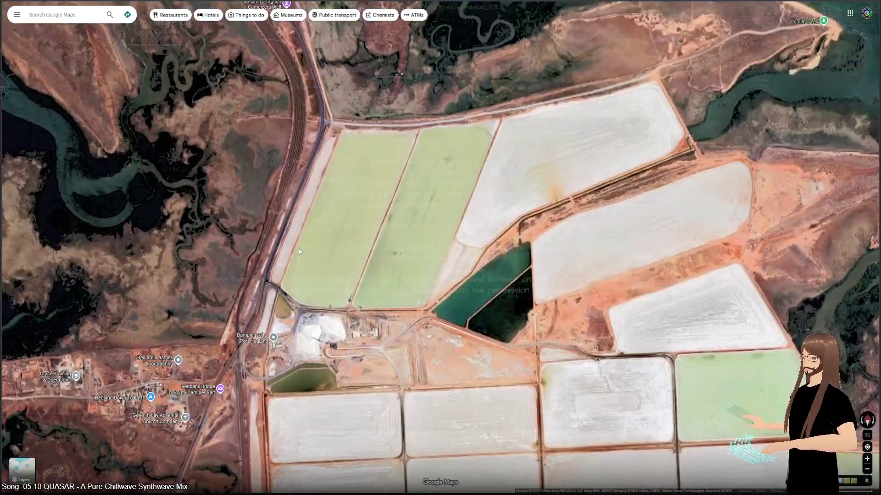
scroll(299, 251, up, 2)
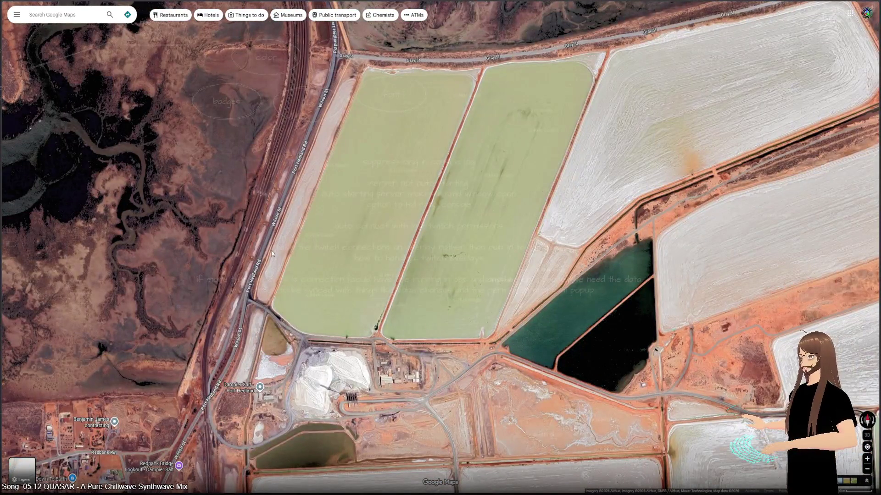
scroll(254, 270, up, 3)
scroll(253, 270, up, 2)
drag(271, 268, 305, 275)
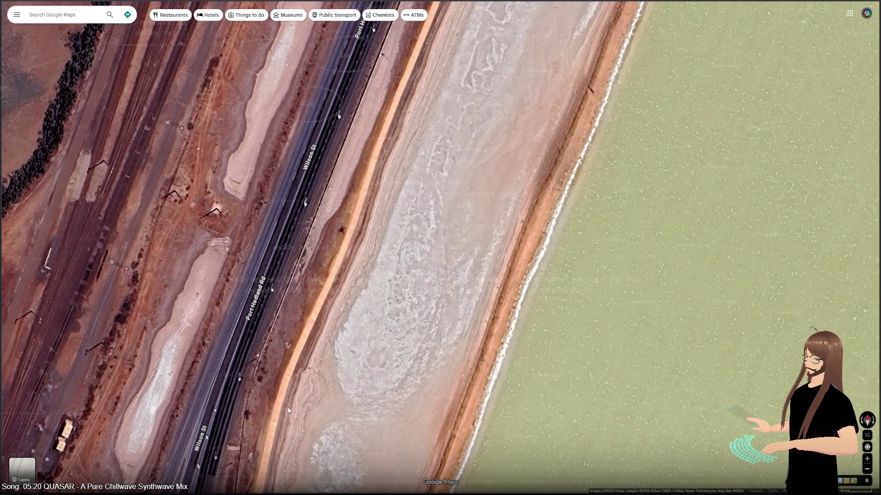
- Travel south past the airport and South Hedland to the braided riverbeds beyond Northwest Quarries
scroll(312, 249, down, 5)
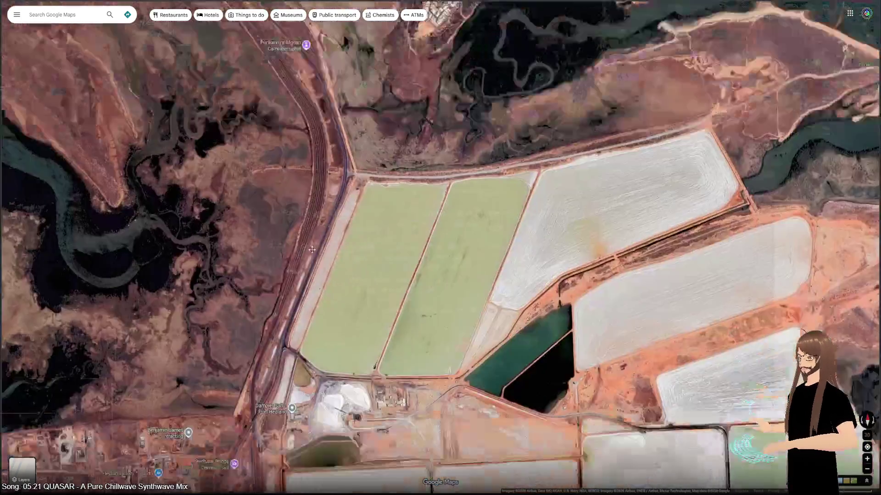
drag(312, 249, 312, 69)
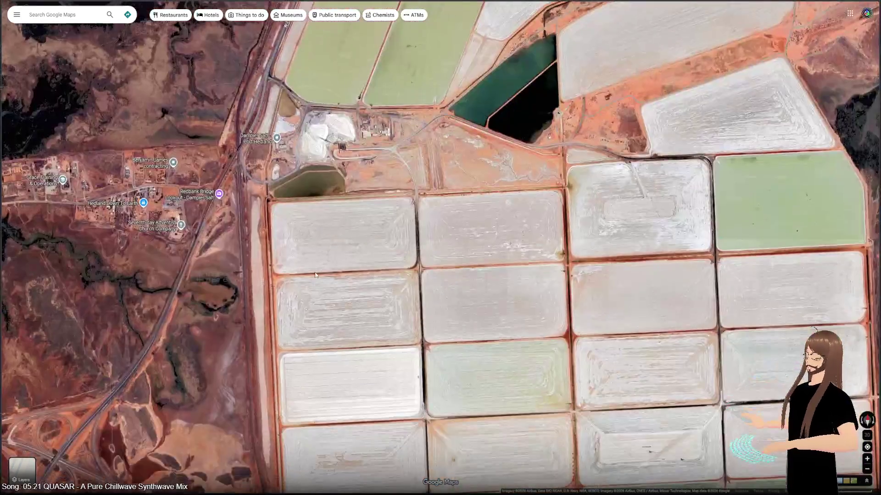
scroll(311, 296, down, 3)
drag(341, 420, 281, 191)
scroll(282, 191, down, 5)
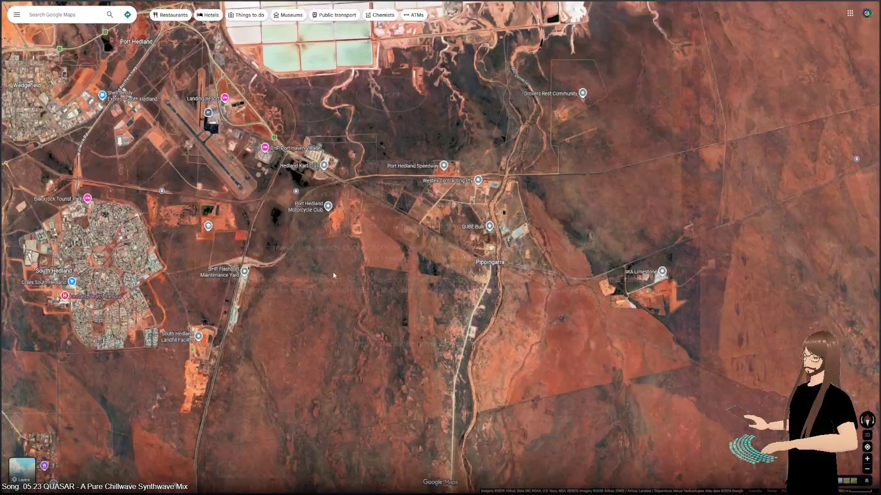
drag(384, 327, 278, 153)
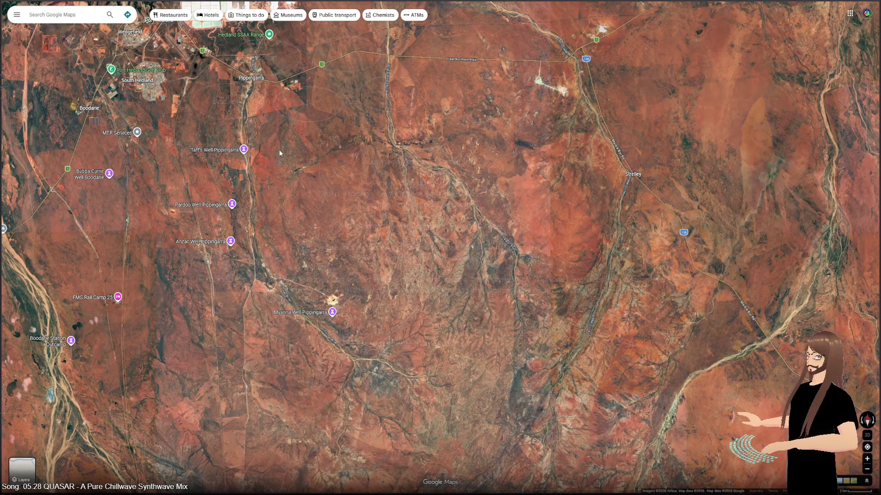
scroll(353, 320, up, 3)
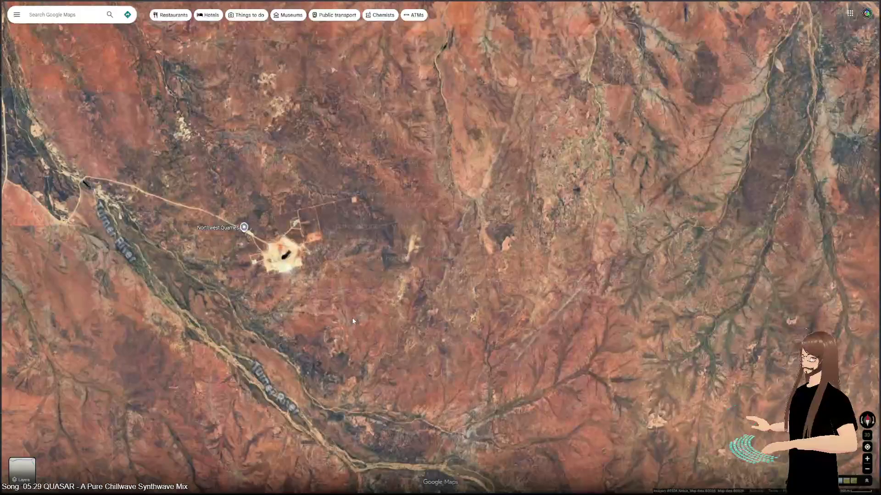
scroll(322, 293, down, 3)
- Position the quarry and centre the braided Turner River in view
drag(322, 292, 324, 141)
scroll(361, 258, up, 3)
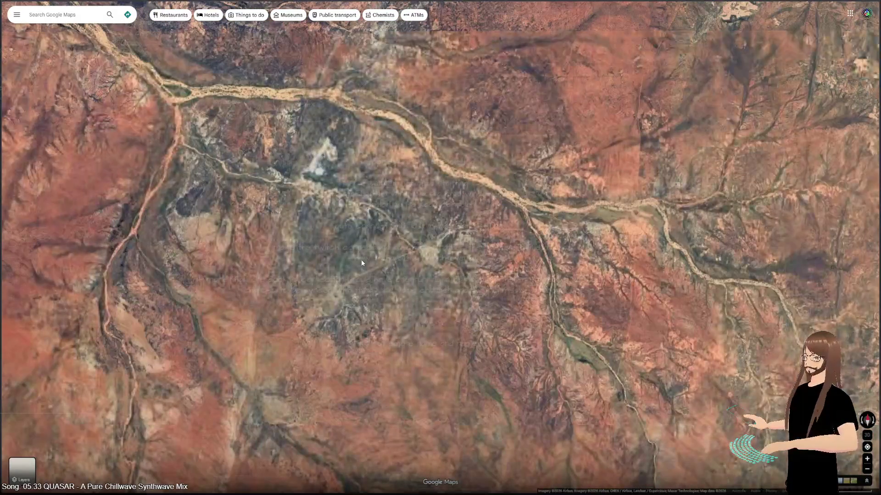
scroll(348, 270, up, 3)
mouse_move(404, 147)
mouse_down()
mouse_move(369, 238)
mouse_move(372, 355)
mouse_up()
drag(293, 110, 438, 323)
mouse_move(266, 190)
mouse_down()
mouse_move(487, 337)
mouse_move(488, 361)
mouse_move(556, 456)
mouse_up()
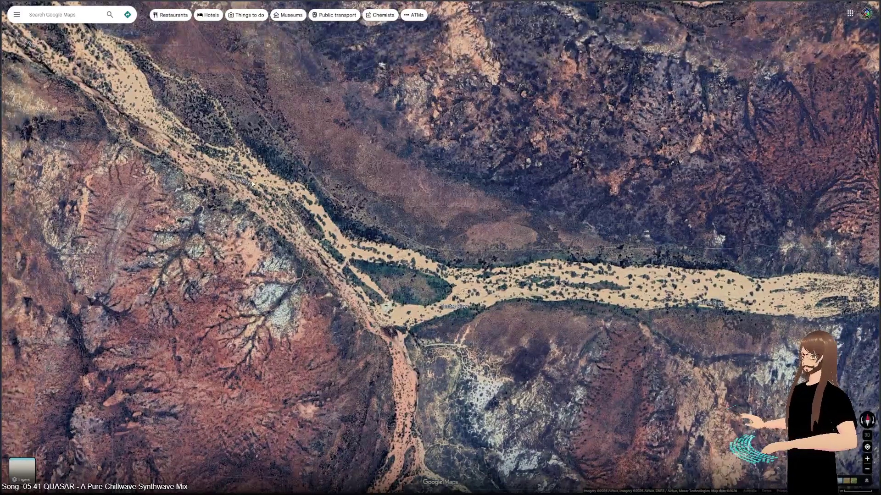
- Zoom in close on the open-cut mine and its haul roads beside the riverbed
scroll(350, 203, down, 2)
scroll(350, 202, down, 2)
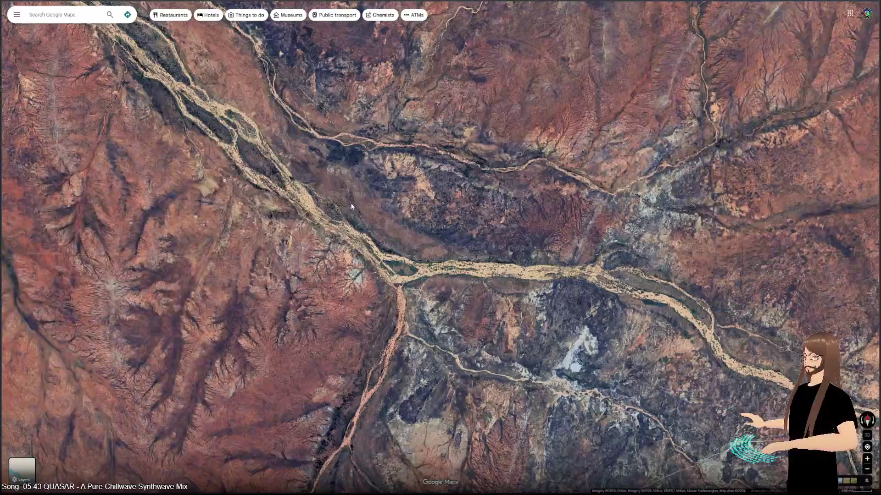
scroll(351, 202, down, 3)
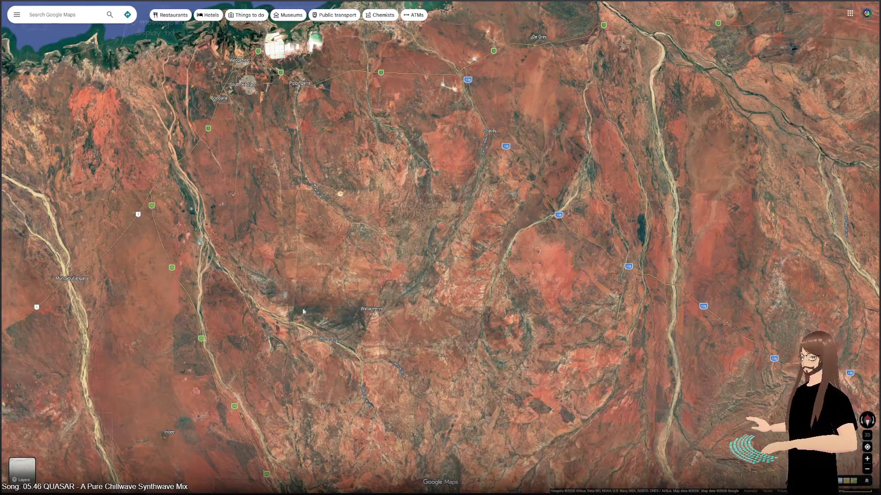
scroll(302, 326, down, 2)
scroll(273, 238, up, 6)
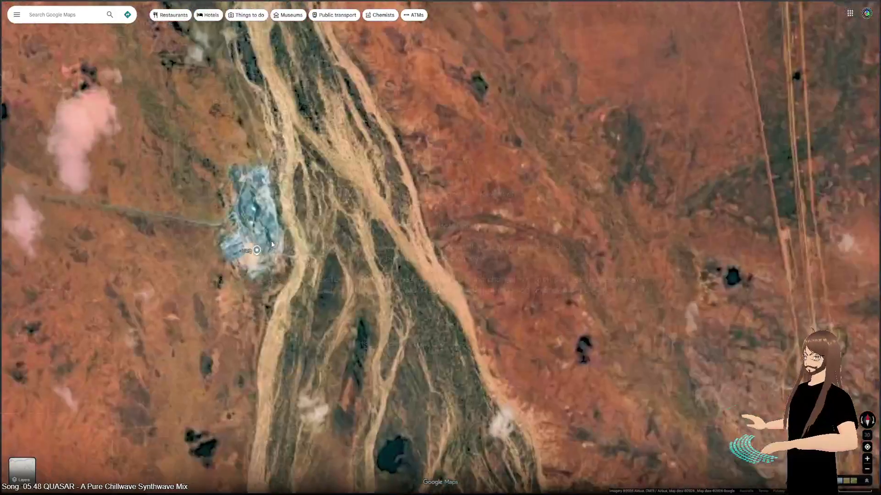
scroll(271, 241, up, 3)
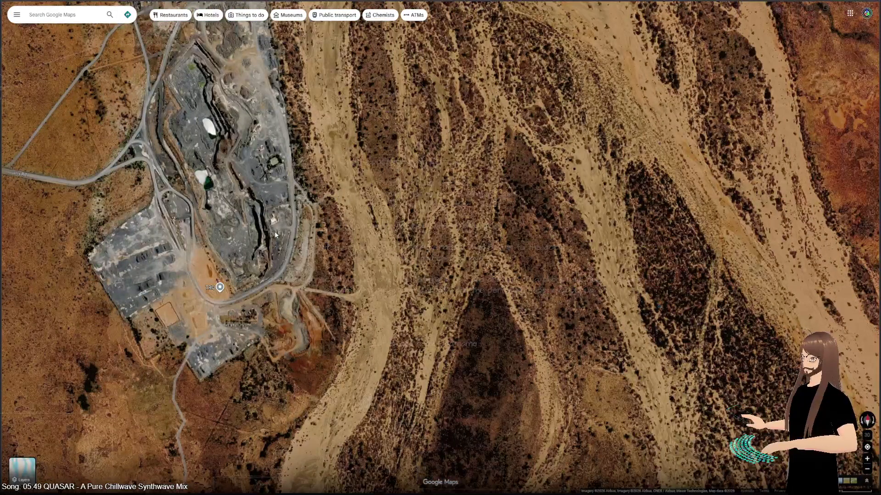
scroll(275, 235, down, 5)
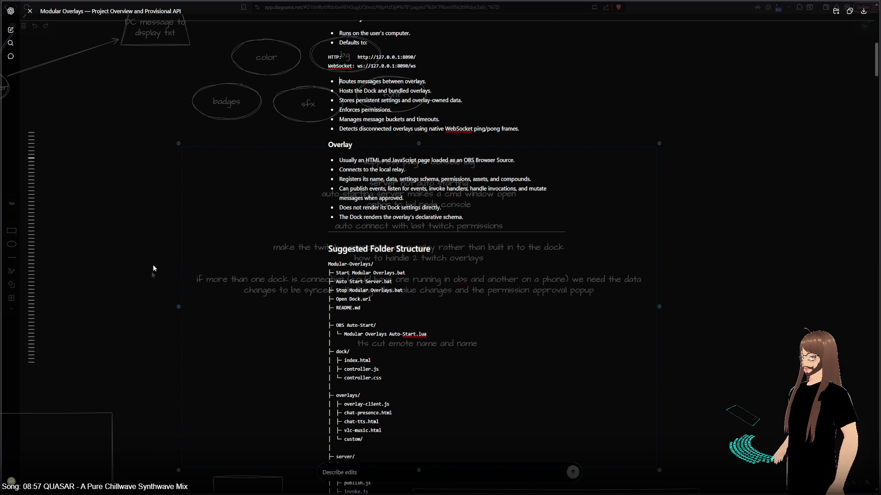
scroll(155, 271, up, 2)
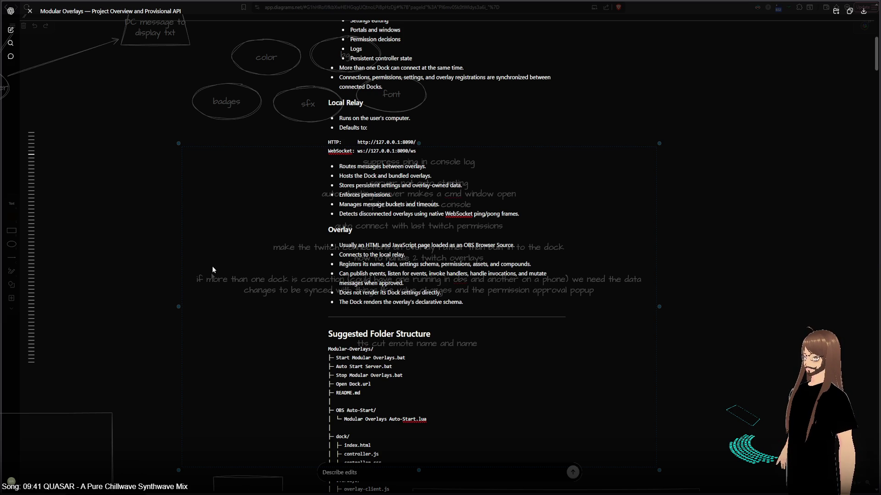
scroll(212, 266, down, 2)
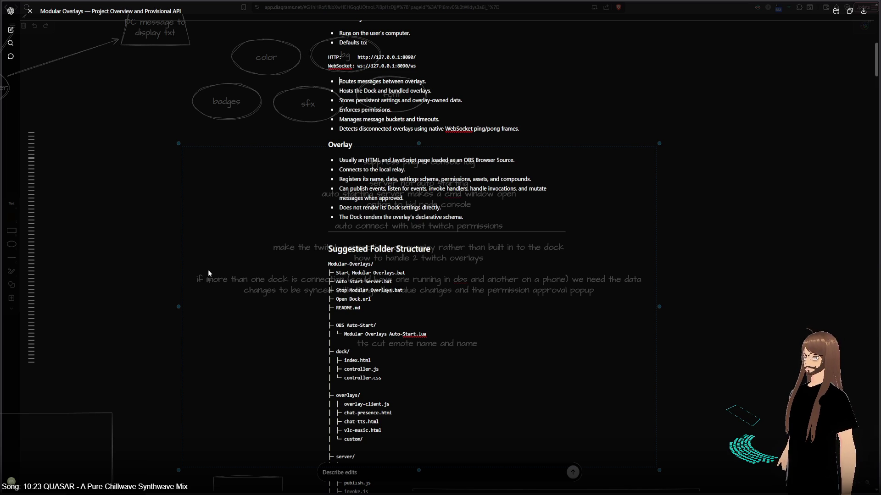
scroll(208, 271, down, 5)
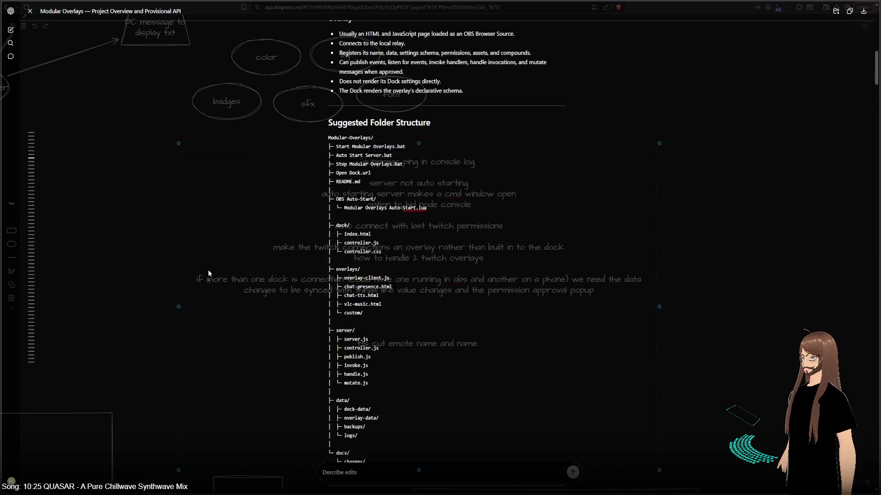
- Zoom the satellite view in on the red Pilbara coastline along the Indian Ocean
scroll(207, 265, up, 2)
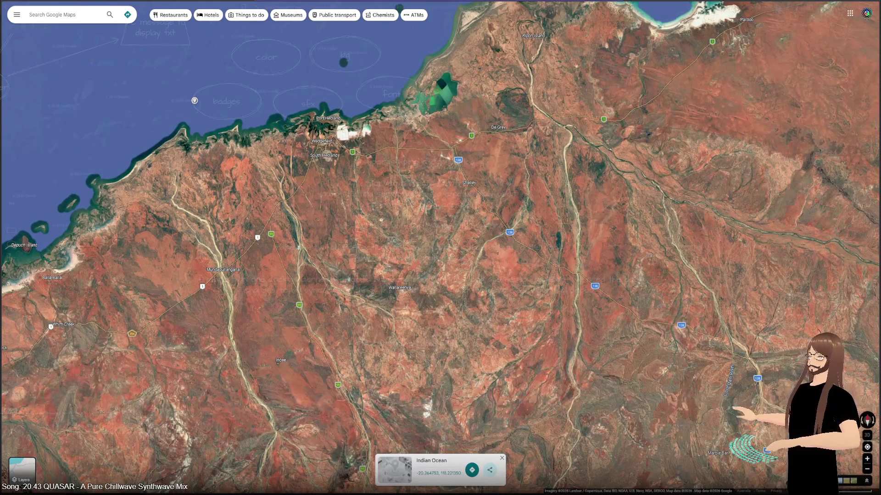
- Run a web search for 'aus 1$ to usd' from the address bar
key(ctrl+l)
text(aus 1)
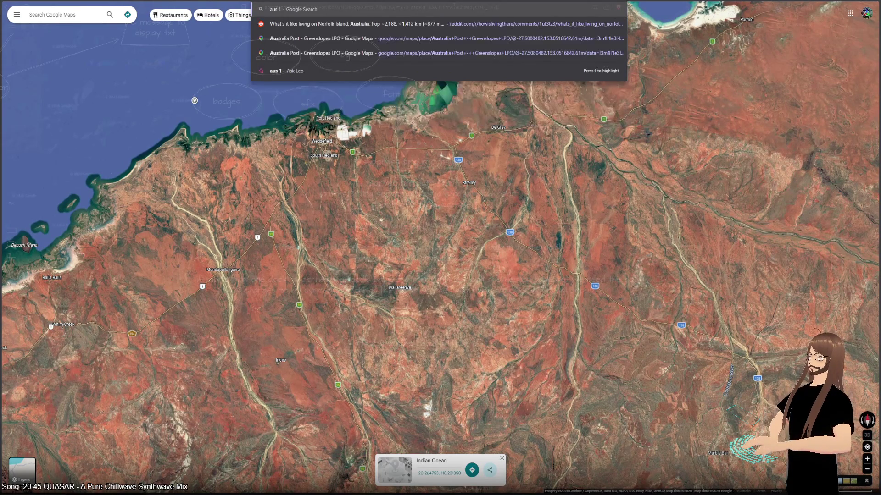
text($ to usd)
key(Return)
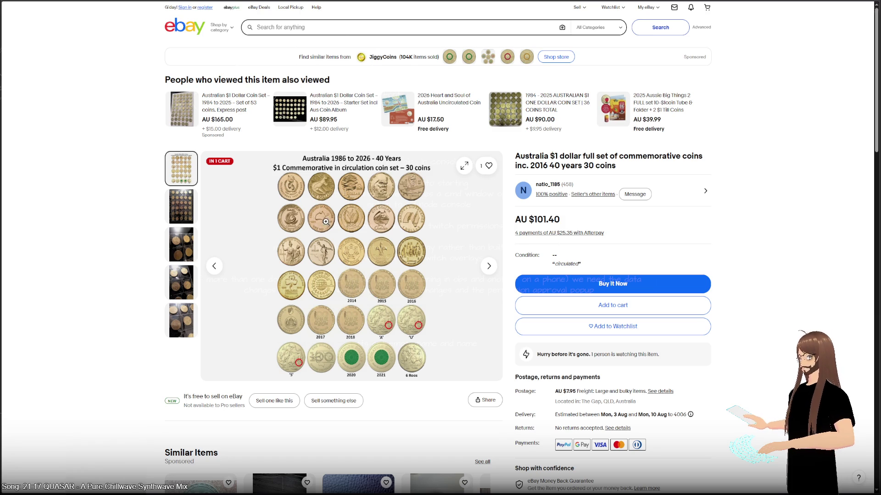
scroll(79, 161, down, 7)
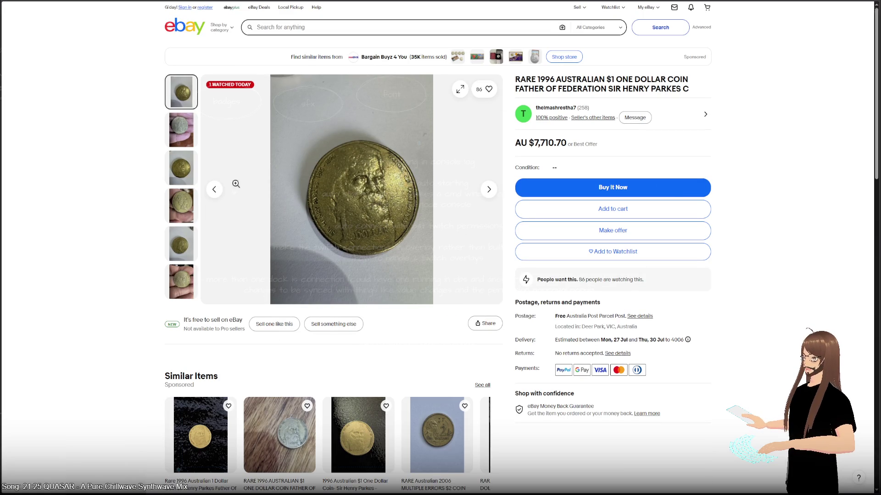
click(184, 137)
click(180, 174)
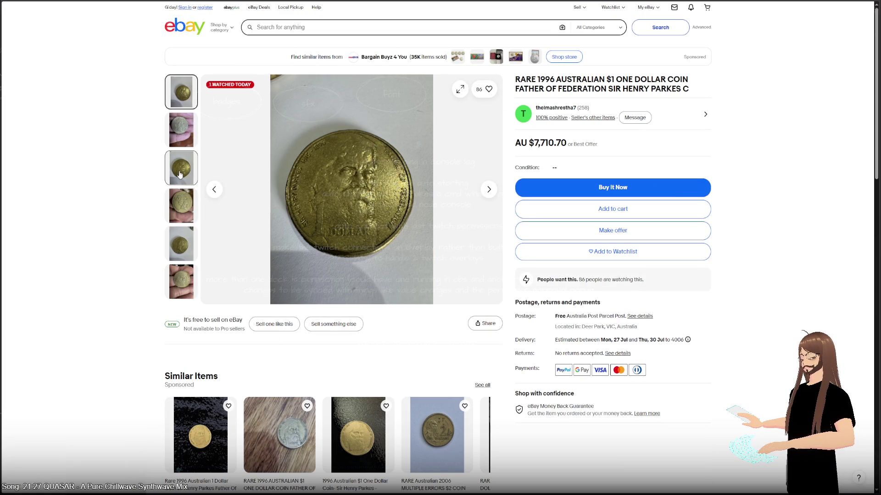
click(180, 221)
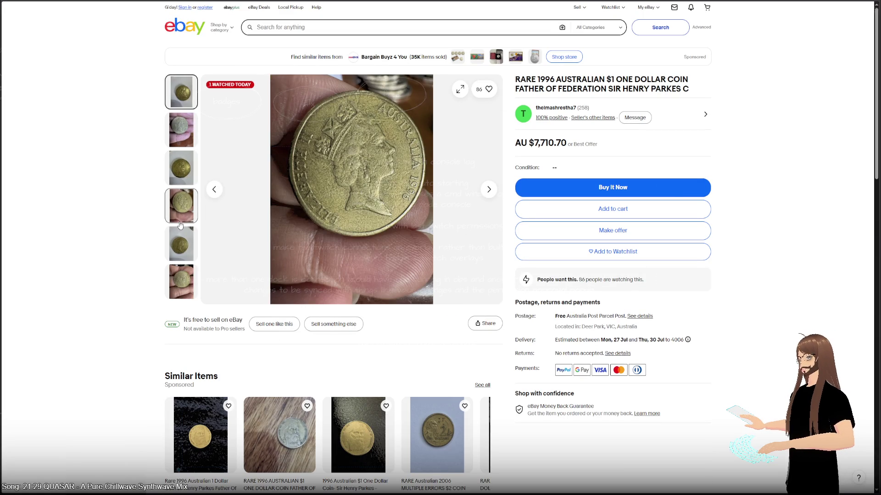
click(181, 243)
click(181, 274)
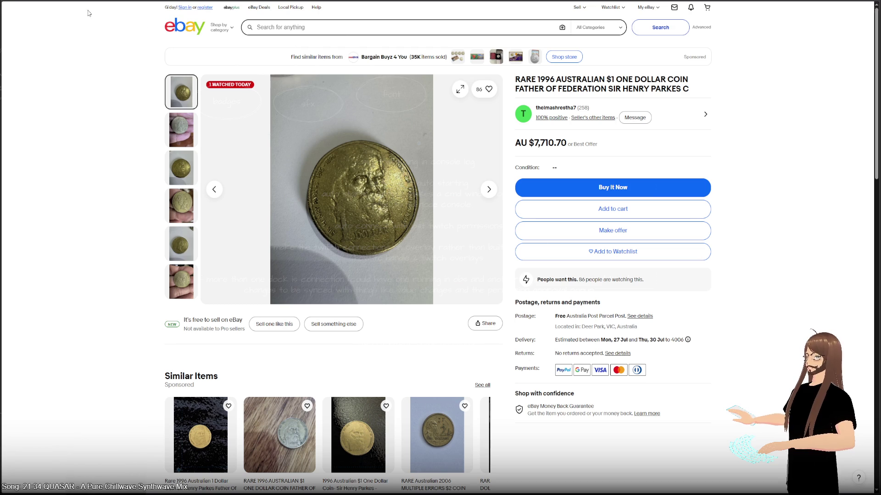
scroll(79, 173, down, 7)
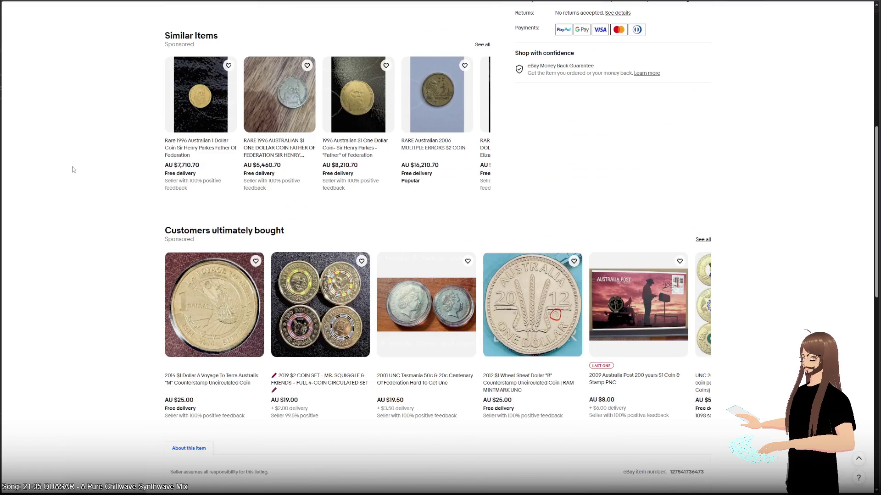
scroll(73, 166, down, 2)
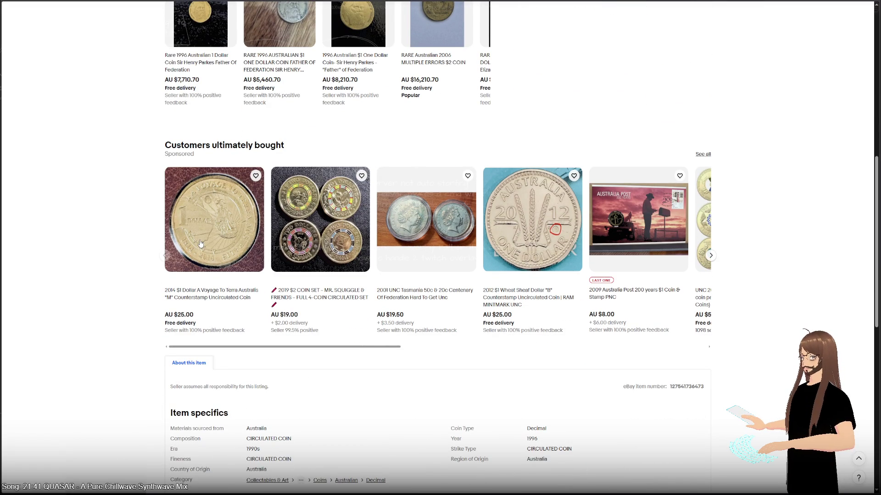
scroll(128, 228, up, 9)
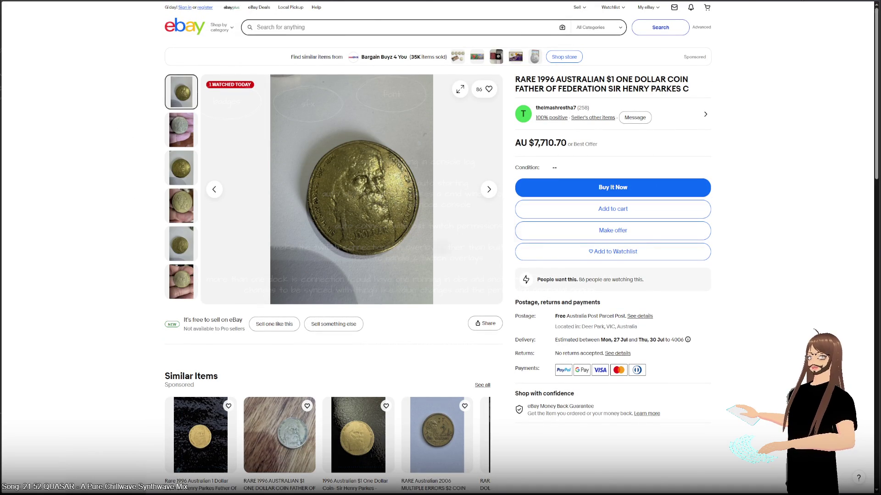
key(alt+Left)
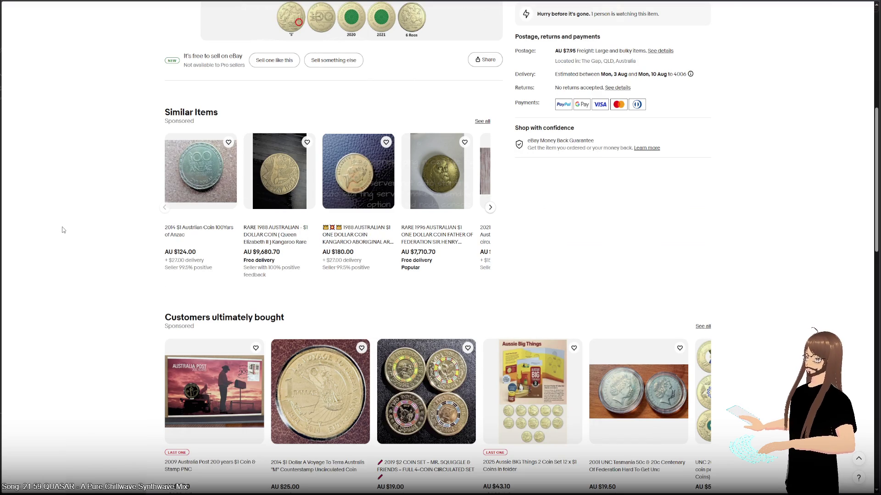
- Browse the coin set photos, magnify the chart's 'A' kangaroo coin, then return to Google results
scroll(64, 230, down, 5)
scroll(63, 230, up, 3)
scroll(63, 229, up, 7)
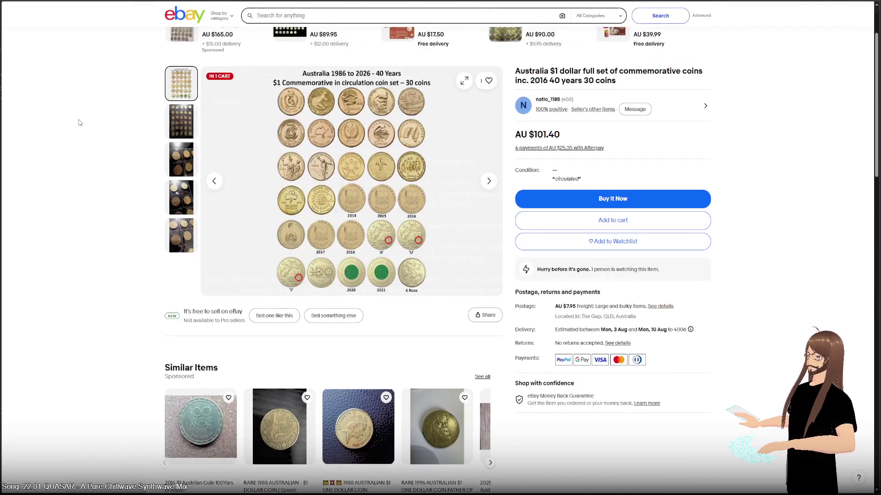
click(182, 197)
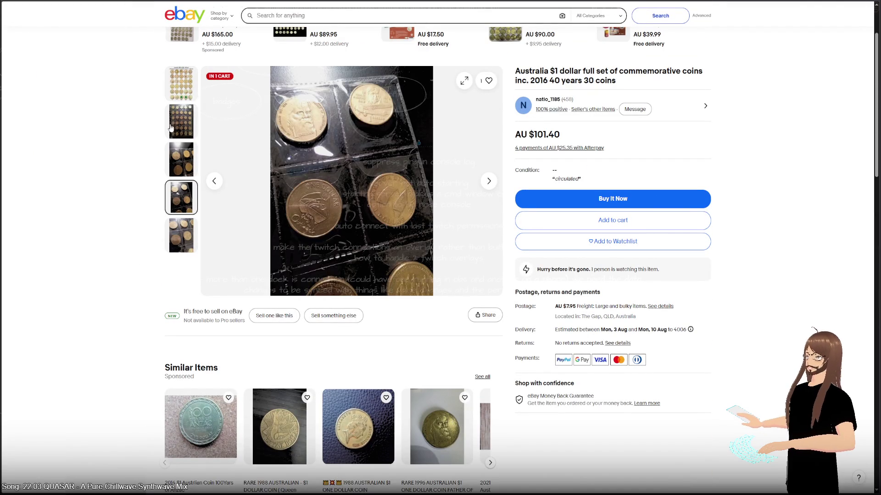
click(181, 83)
click(383, 234)
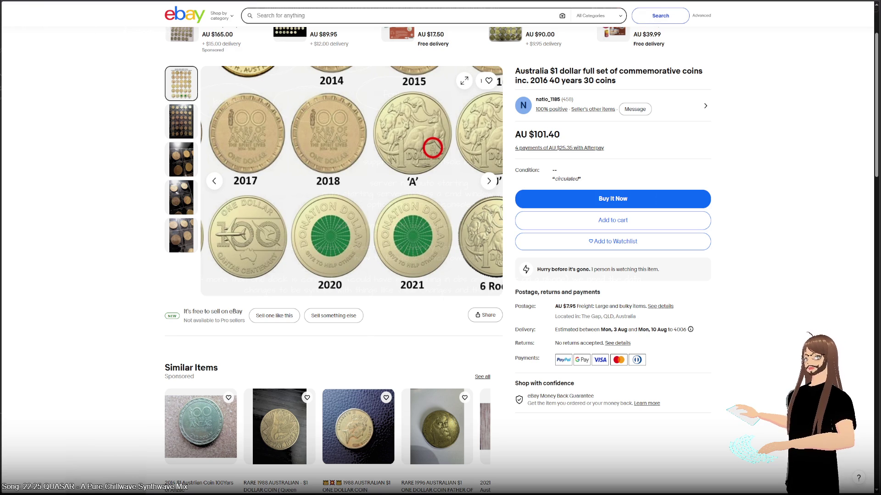
key(alt+Left)
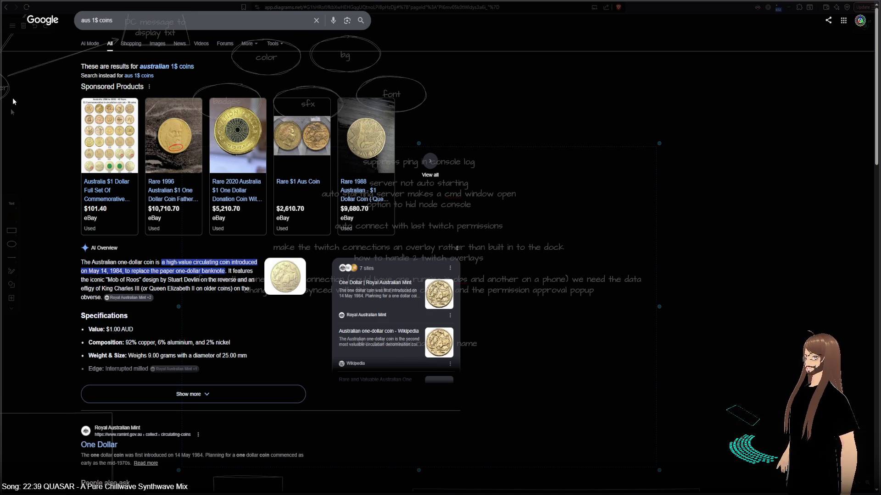
- Switch the search to the suggested 'australian 1$ coins' query and skim its results
mouse_move(116, 136)
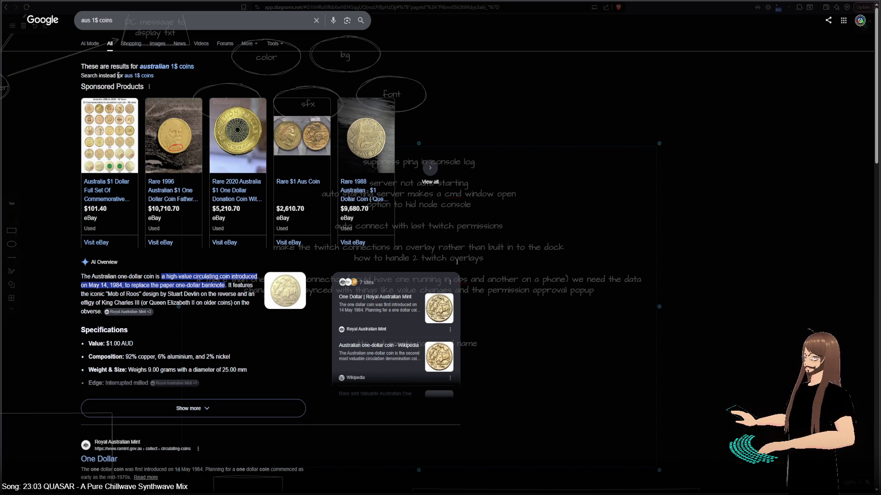
click(161, 66)
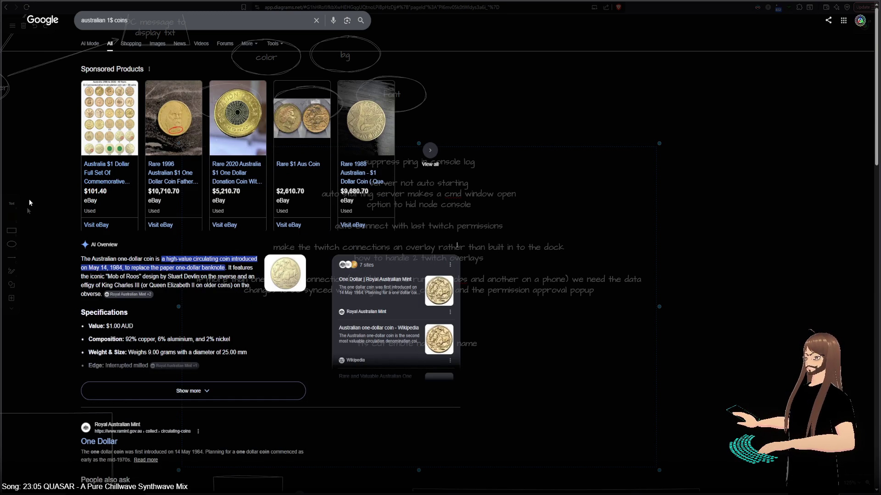
scroll(29, 218, down, 7)
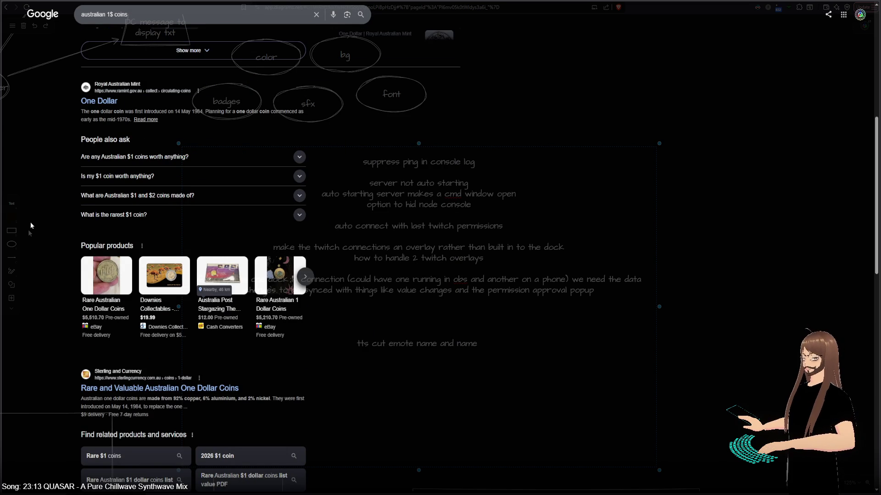
scroll(31, 226, down, 4)
scroll(30, 226, up, 4)
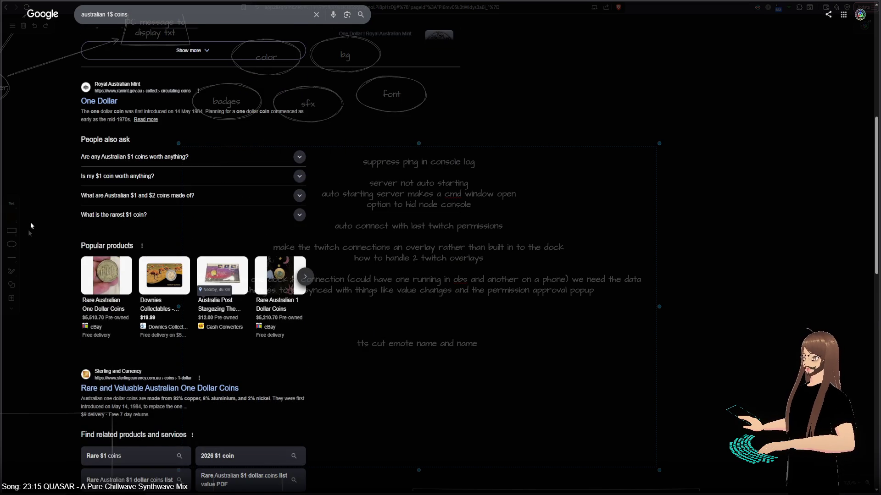
scroll(31, 226, up, 8)
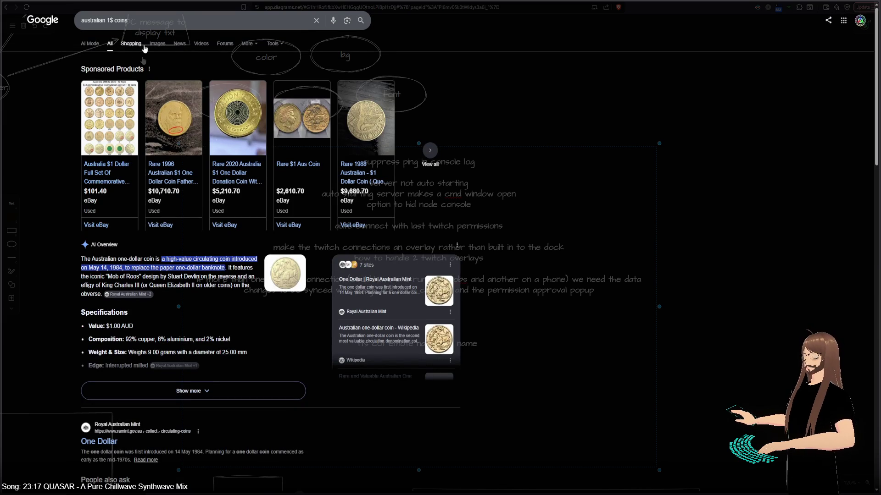